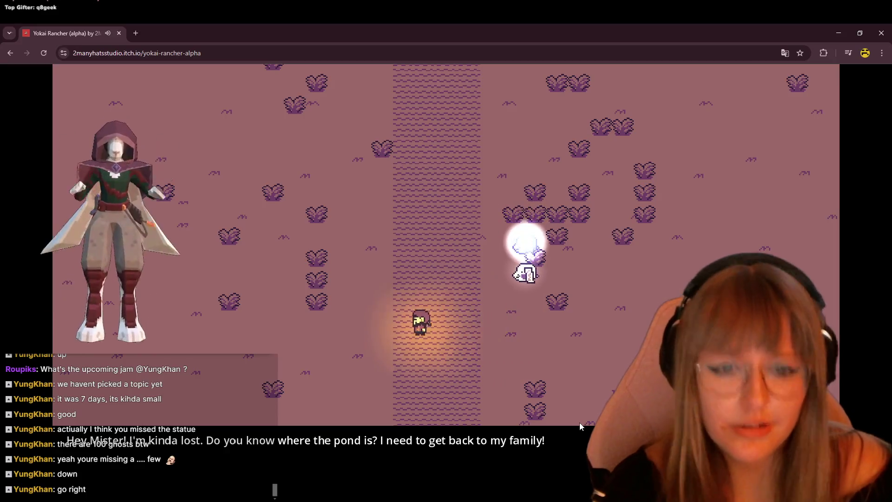
Step: Walk the character down the path and through the torii gate
key(Down)
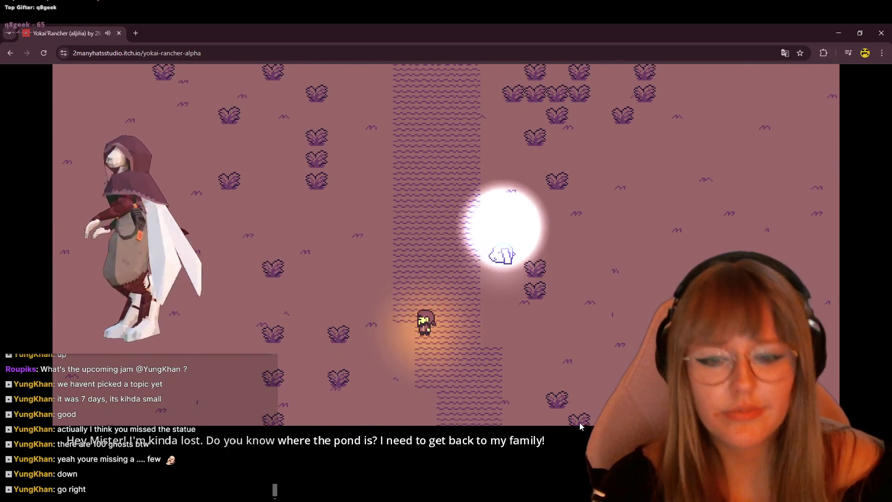
key(Right)
key(Down)
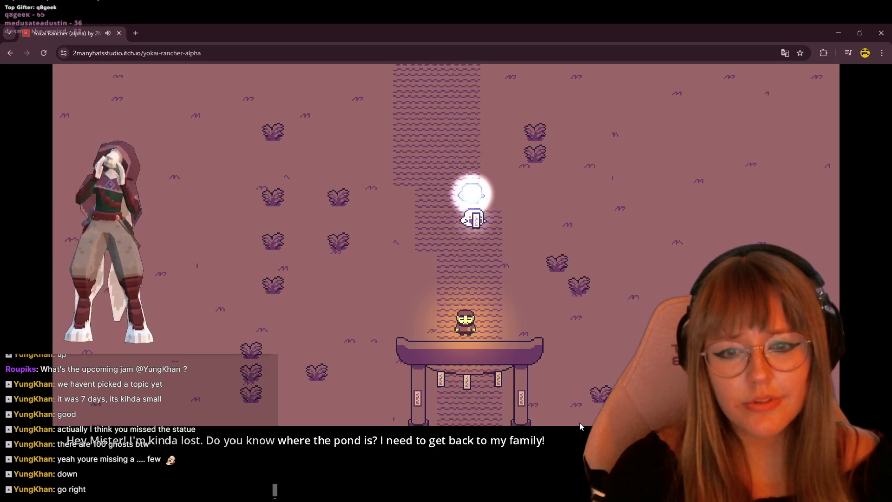
key(Down)
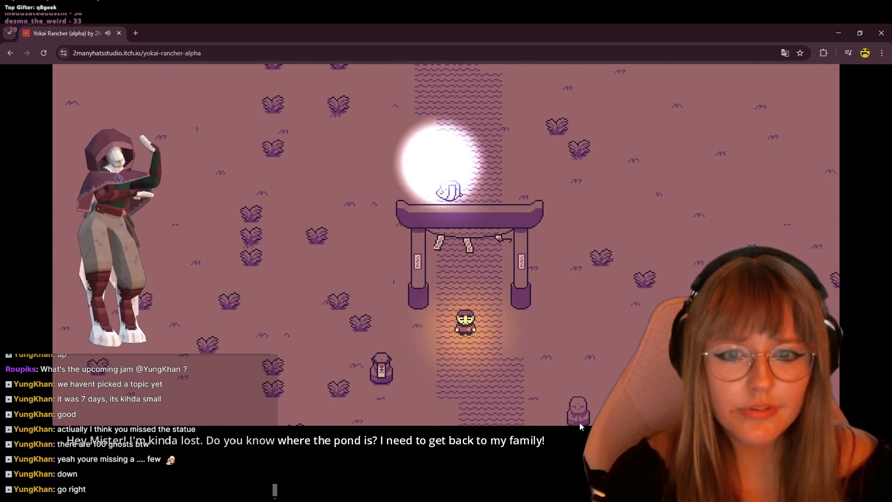
key(Down)
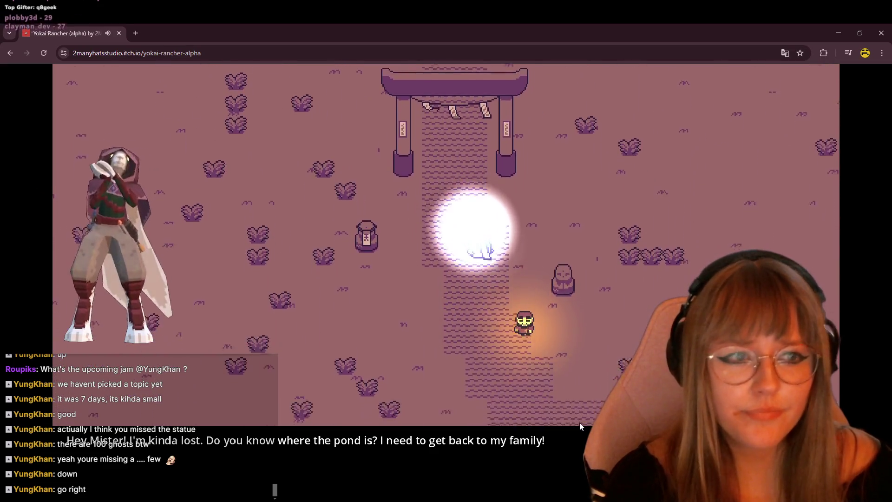
Step: Head right across the open field away from the gate, the ghost following
key(Right)
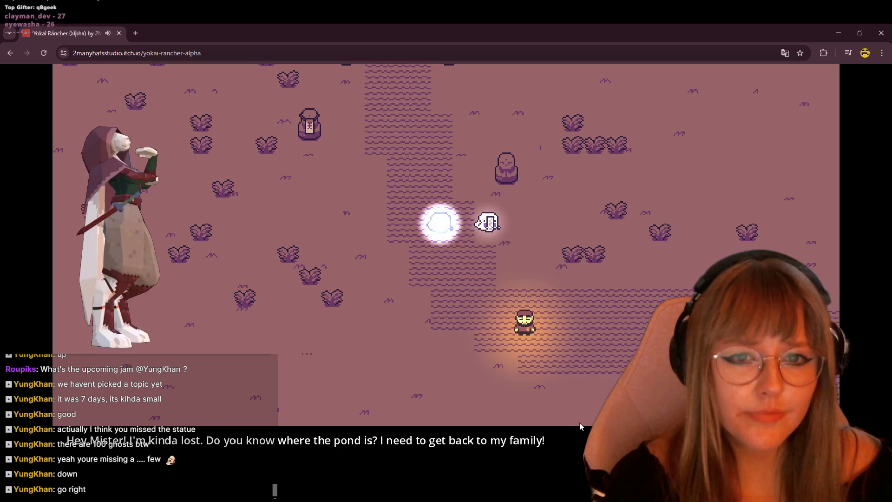
key(Right)
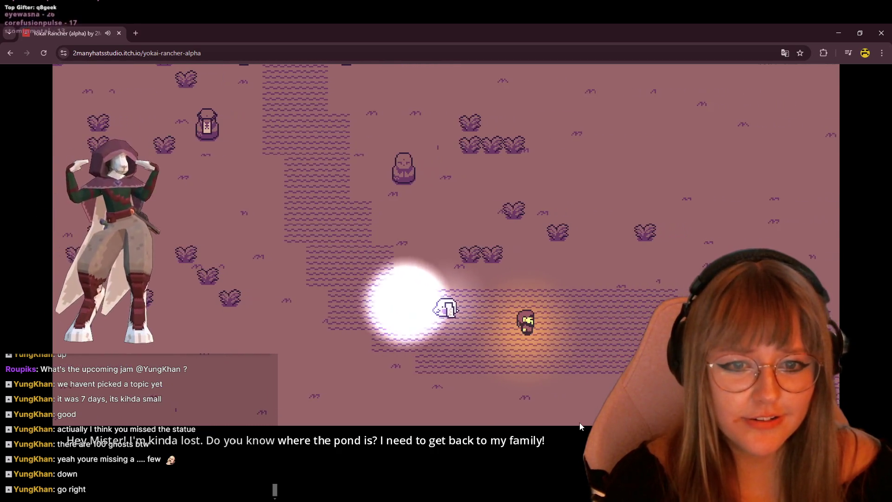
key(Down)
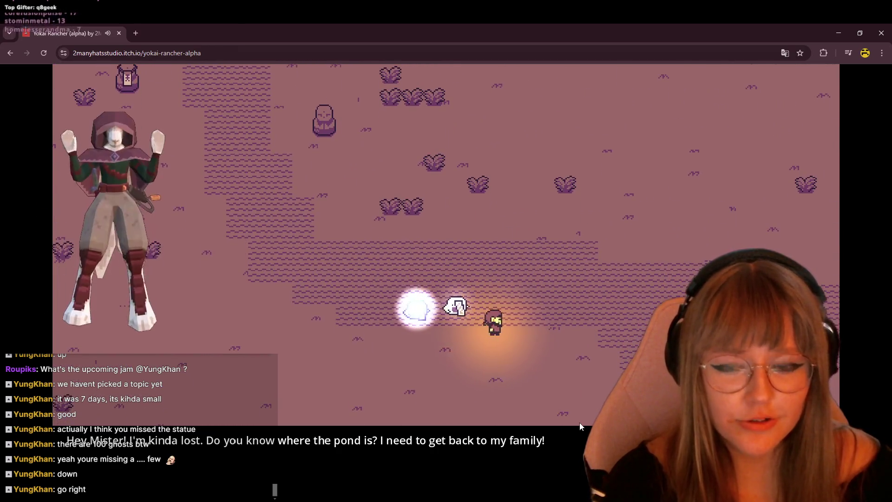
key(Right)
key(Right)
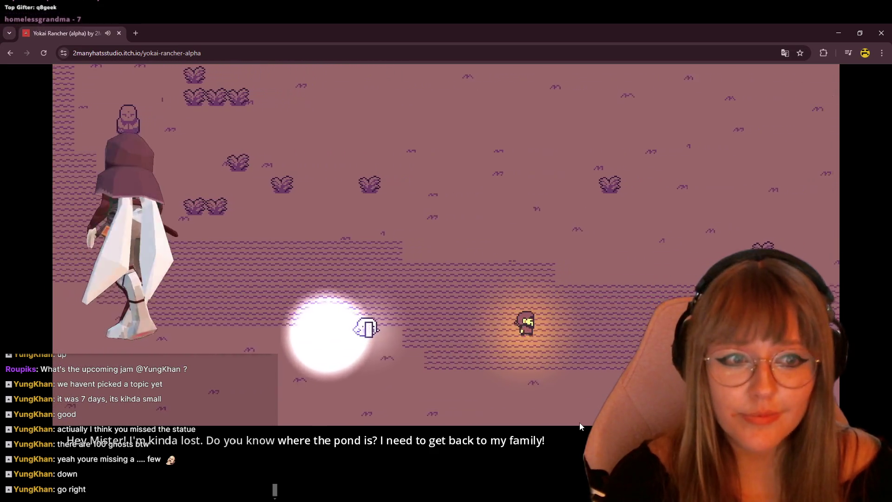
key(Right)
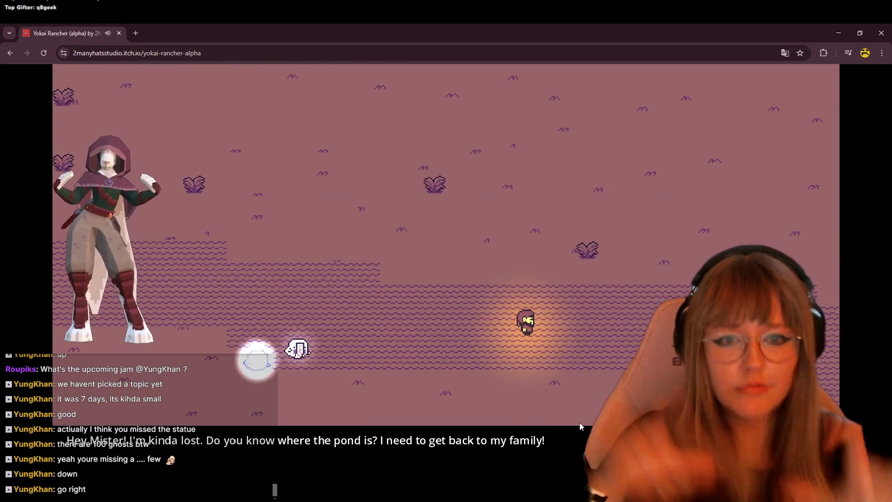
Step: Wander the character down and around before heading right toward the trees
key(Left)
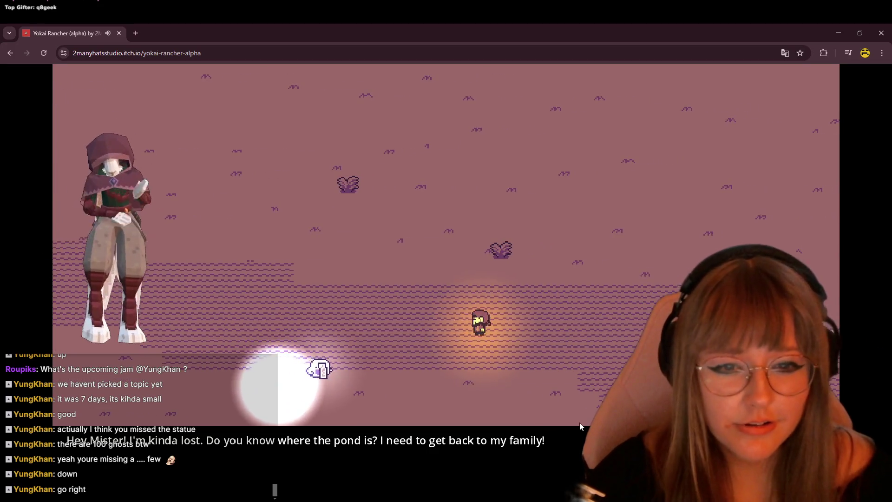
key(Down)
key(Right)
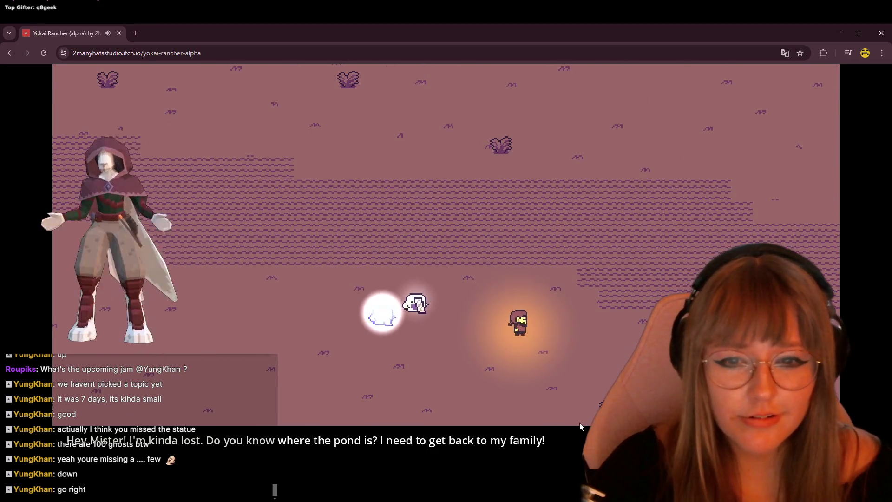
key(Up)
key(Down)
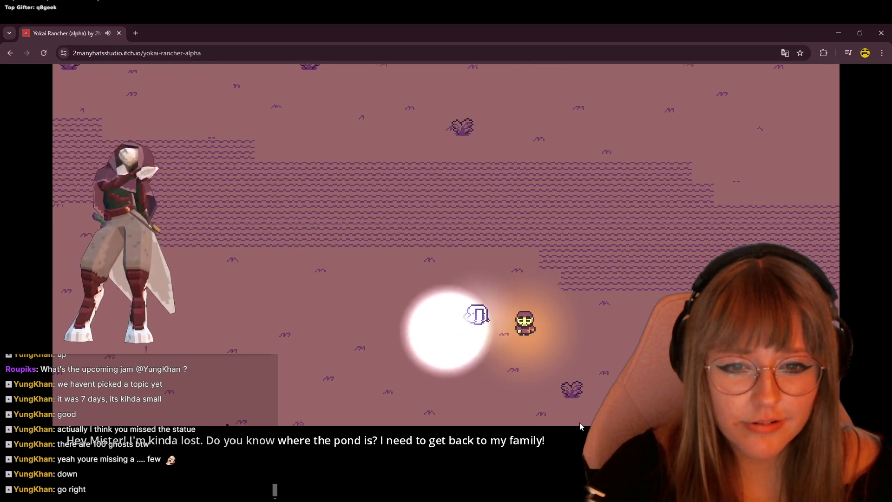
key(Right)
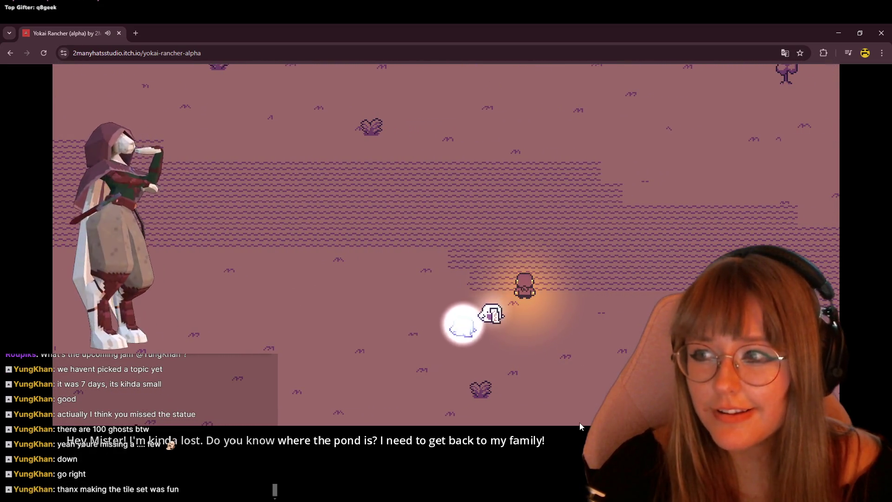
Step: Walk right past the grove of trees toward another ghost
key(Right)
key(Right)
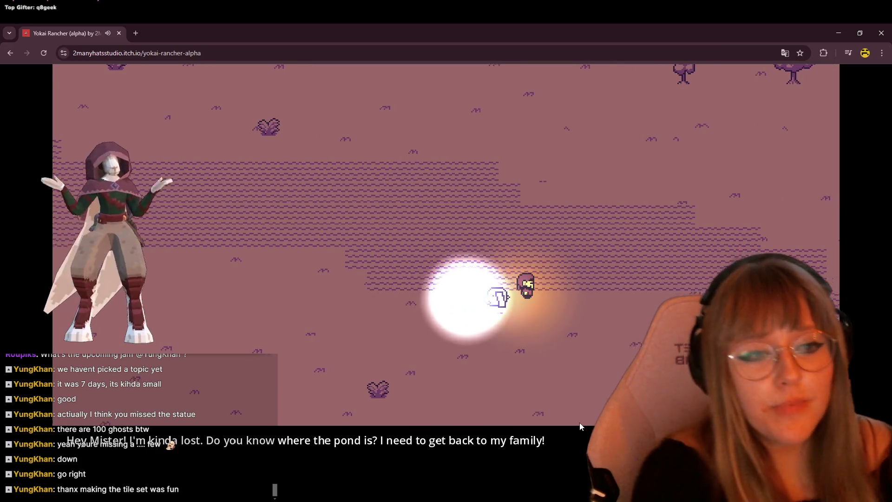
key(Right)
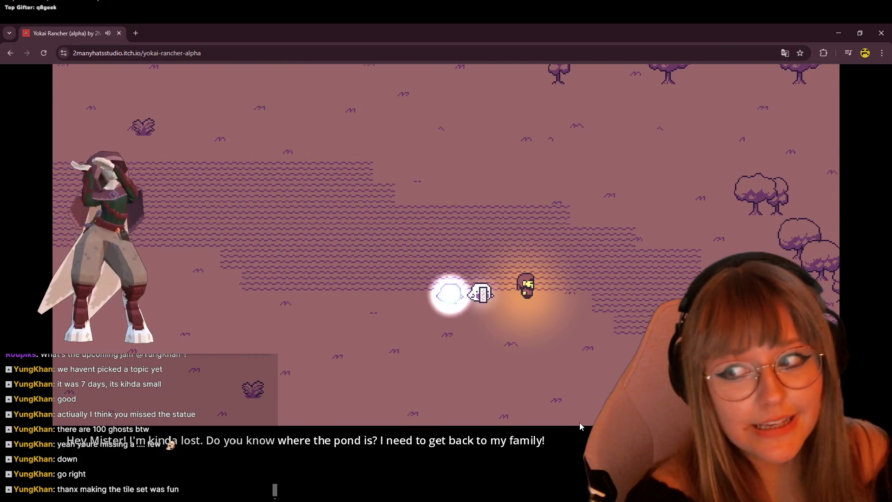
key(Right)
key(Down)
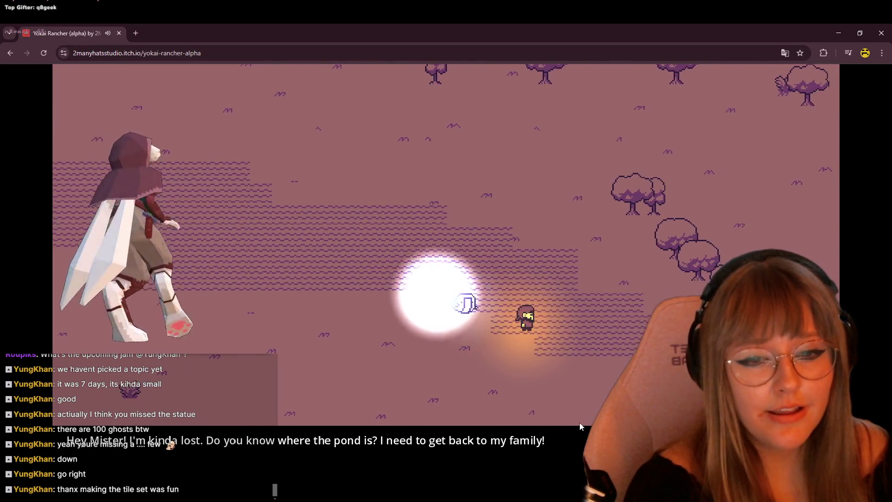
key(Right)
key(Down)
key(Right)
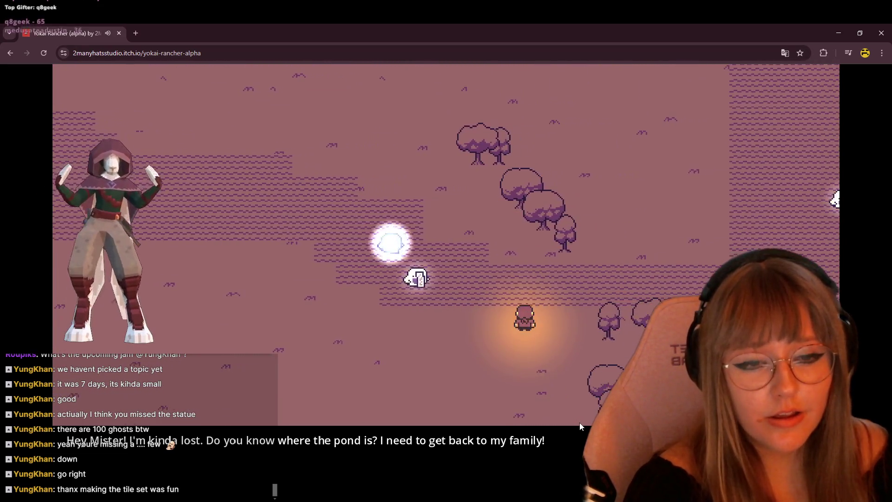
key(Right)
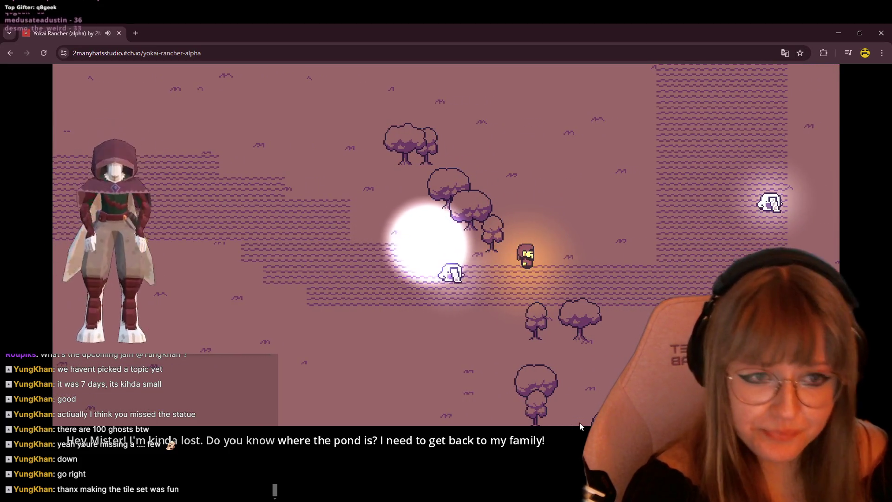
key(Right)
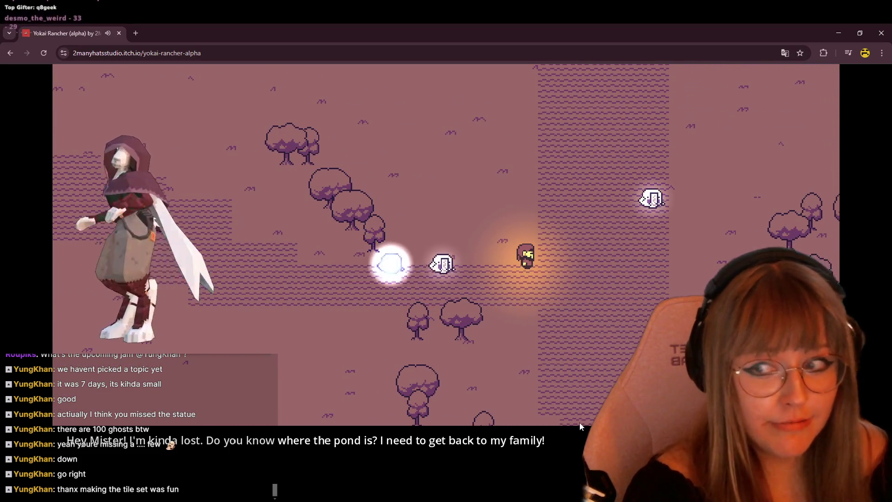
Step: Continue right with the ghosts, then start up the northward path
key(Right)
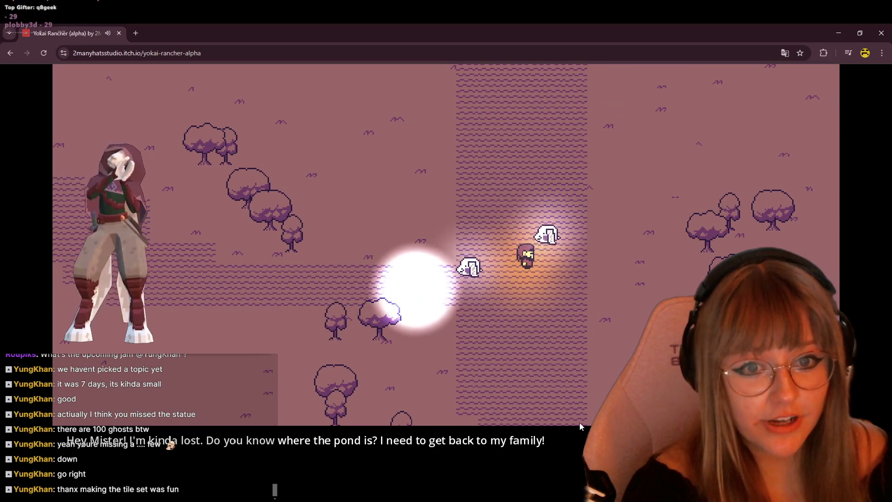
key(Up)
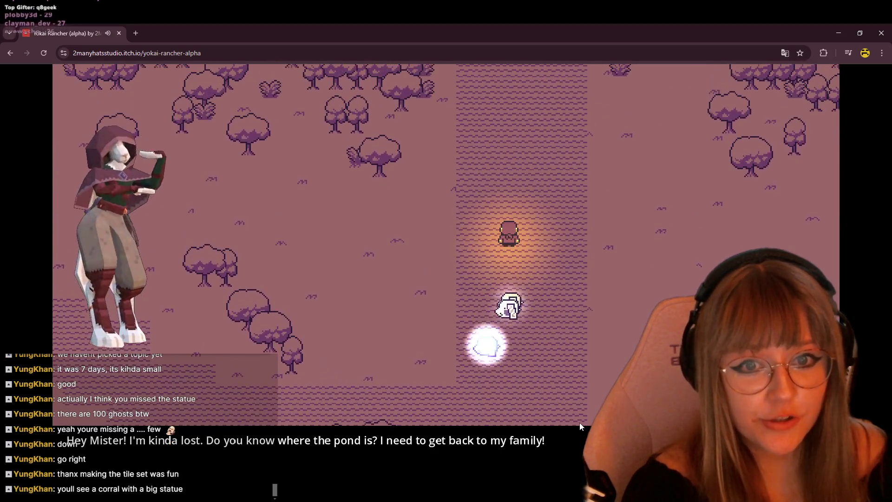
Step: Walk up into the clearing to the lost villager and step around nearby
key(Up)
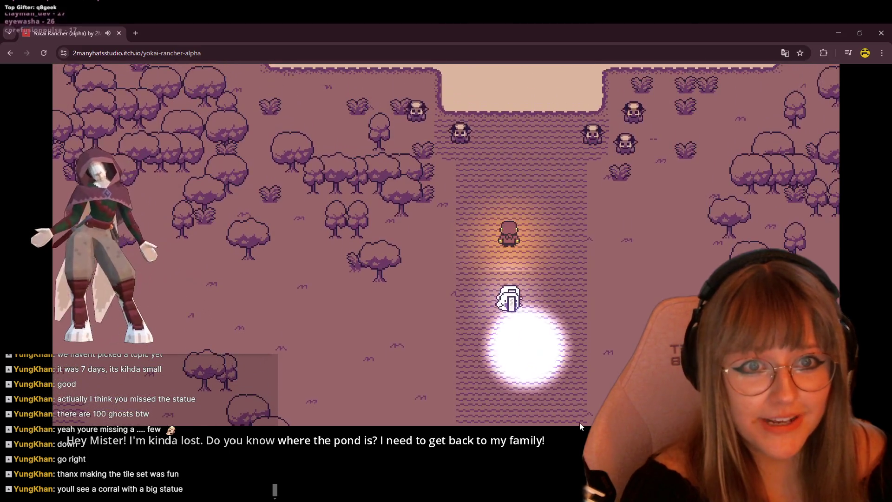
key(Up)
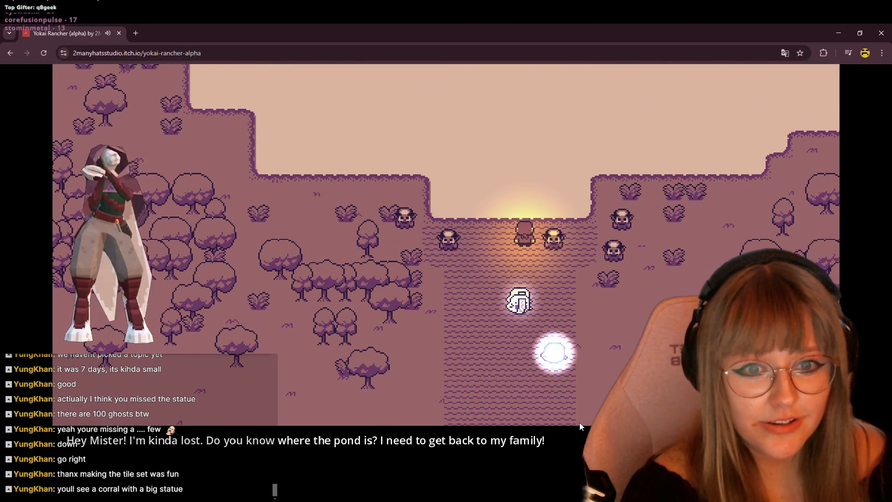
key(Up)
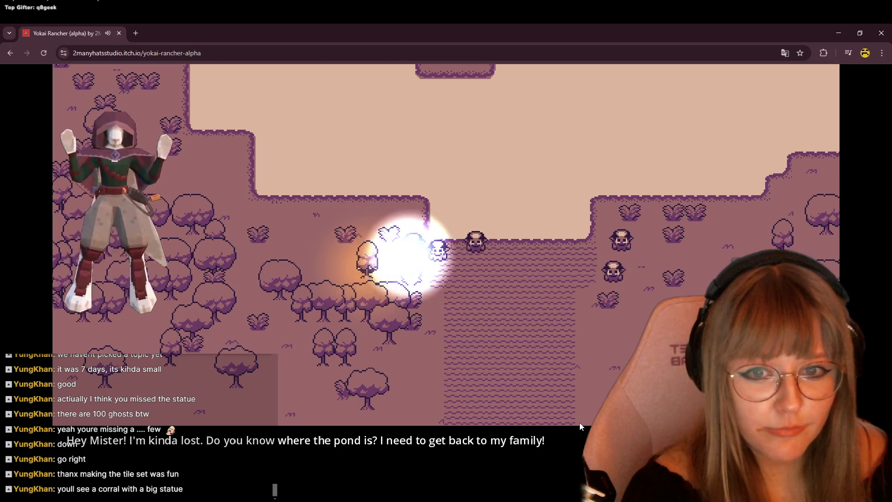
key(Left)
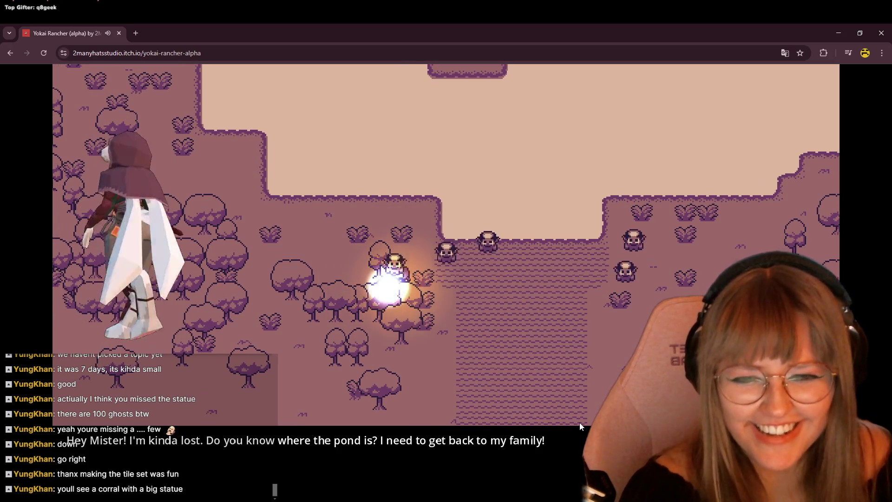
key(Right)
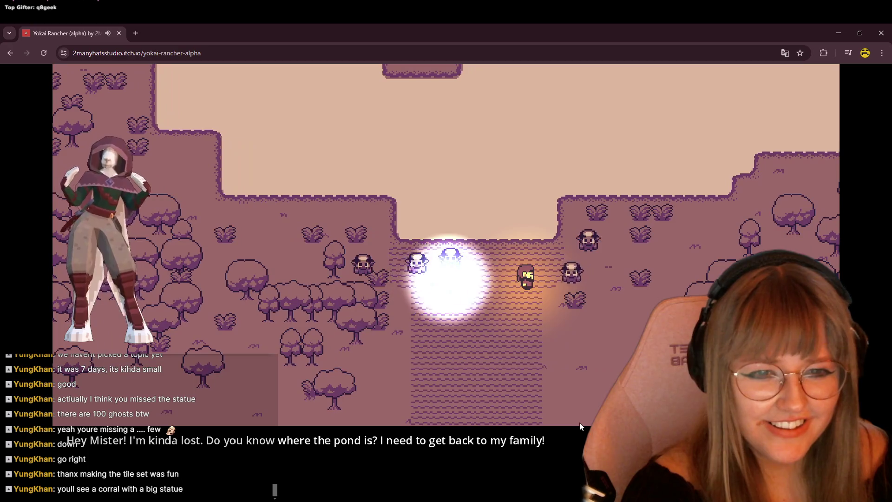
key(Down)
Step: Circle the clearing and walk up and down through the water path
key(Right)
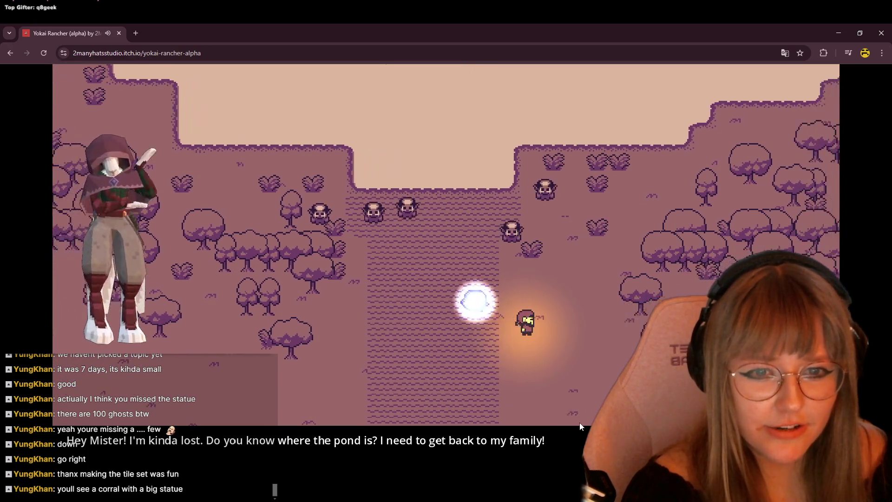
key(Up)
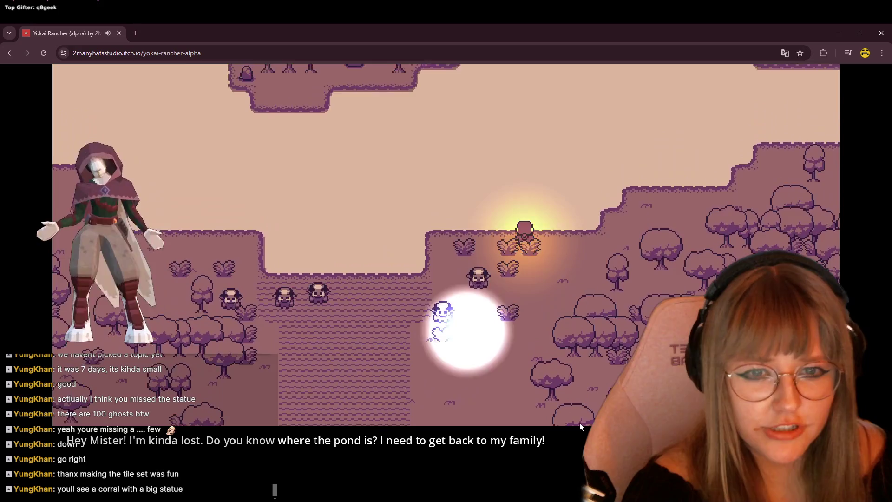
key(Right)
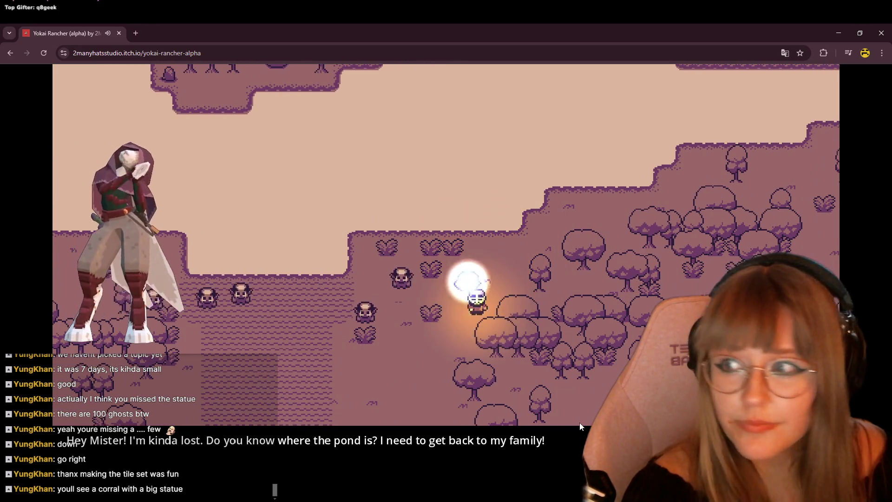
key(Left)
key(Down)
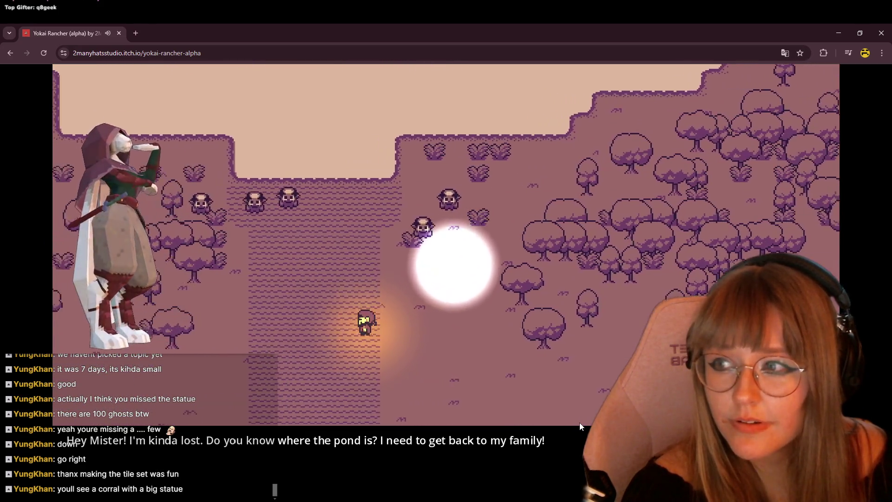
key(Up)
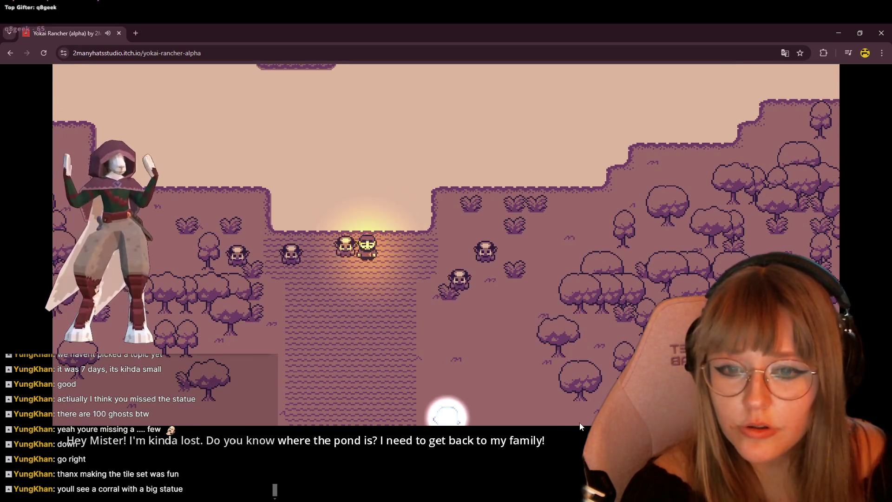
key(Down)
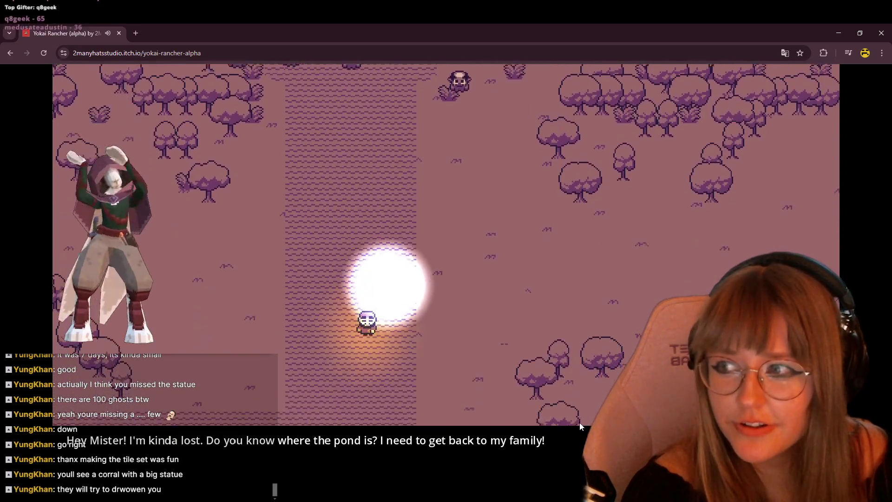
key(Up)
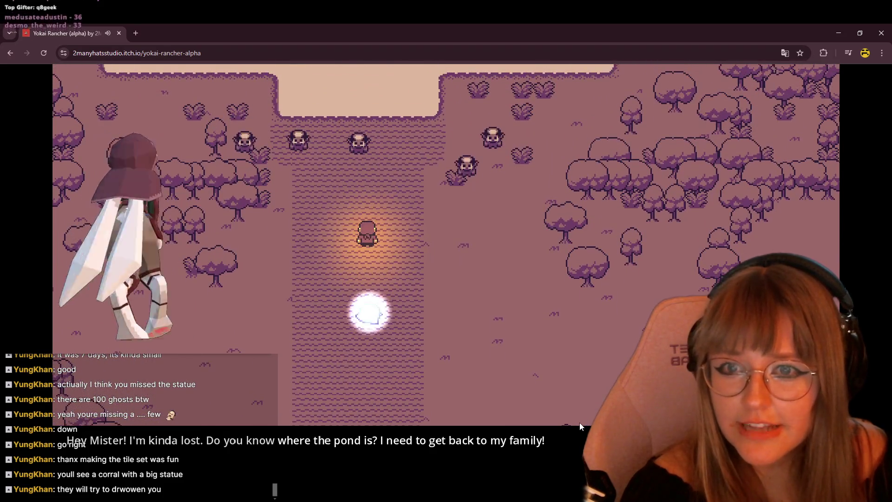
Step: Loop down-left and back up the water path toward the sand, then slip left into the trees
key(Down)
key(Left)
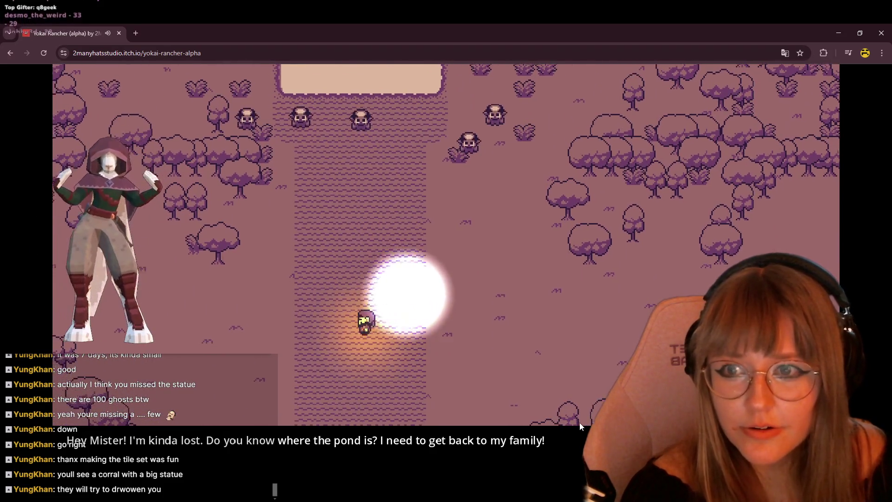
key(Up)
key(Right)
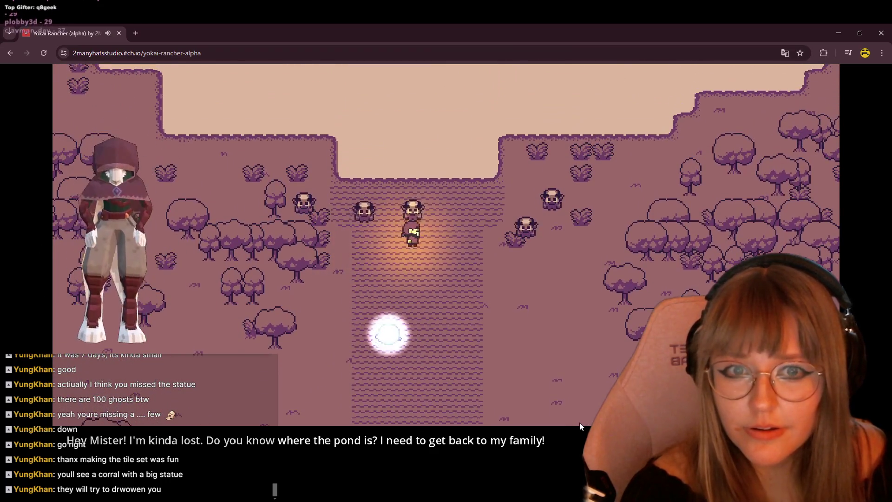
key(Right)
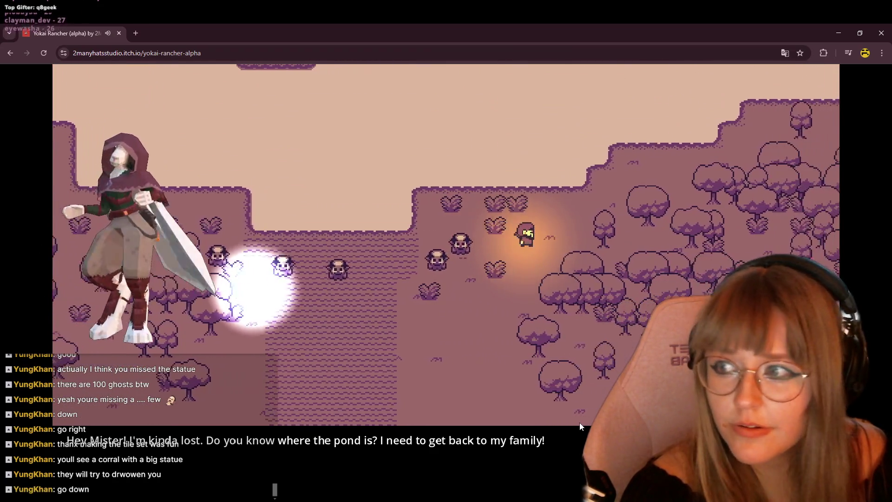
key(Left)
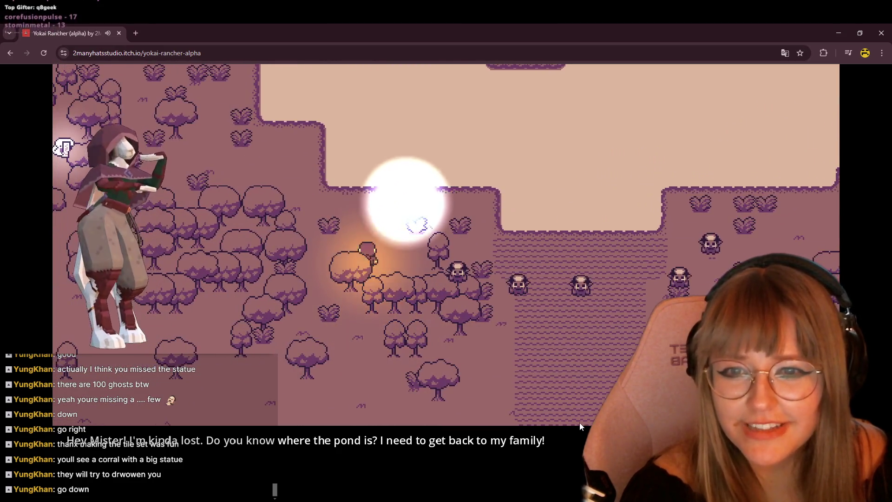
Step: Head into the lower-left forest and walk down and right through the trees
key(Left)
key(Down)
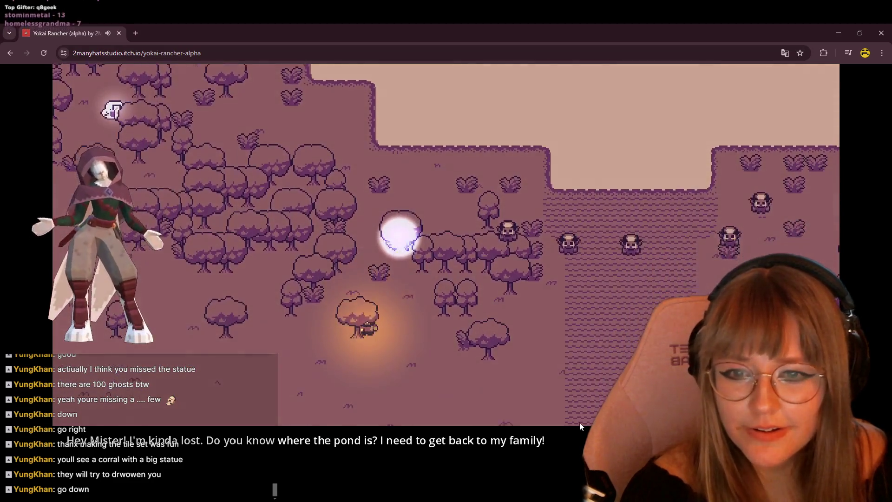
key(Right)
key(Down)
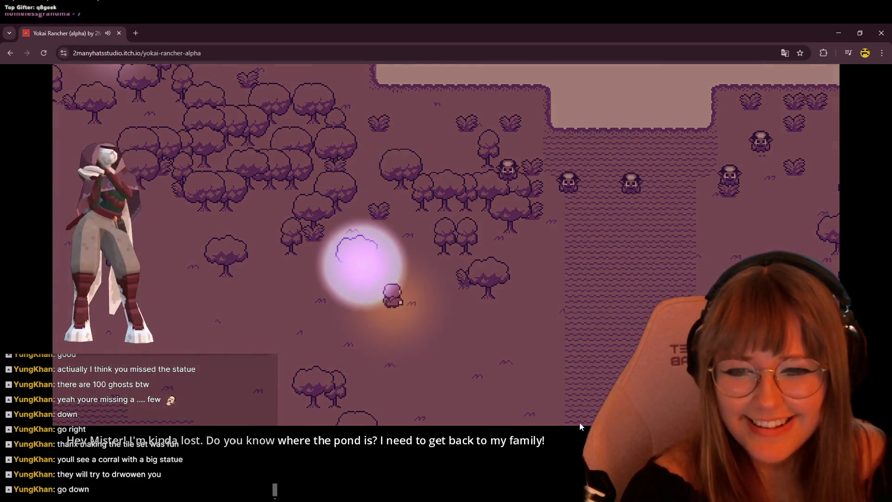
key(Down)
key(Right)
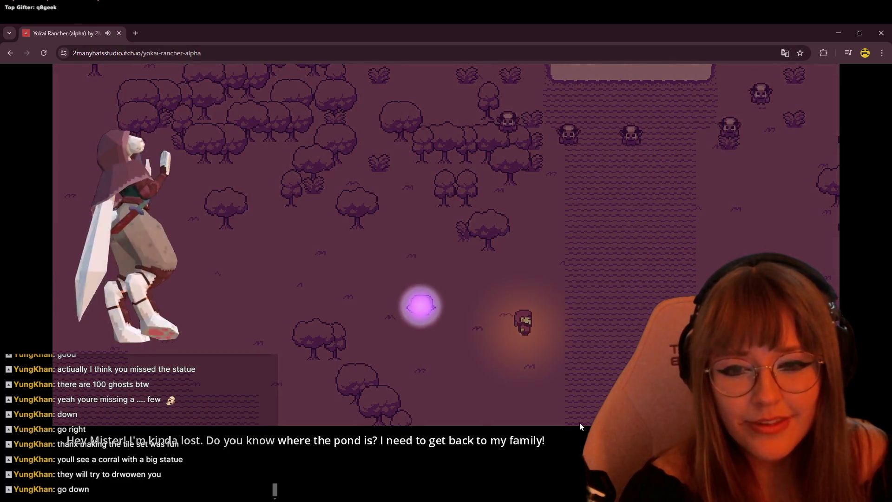
key(Right)
key(Down)
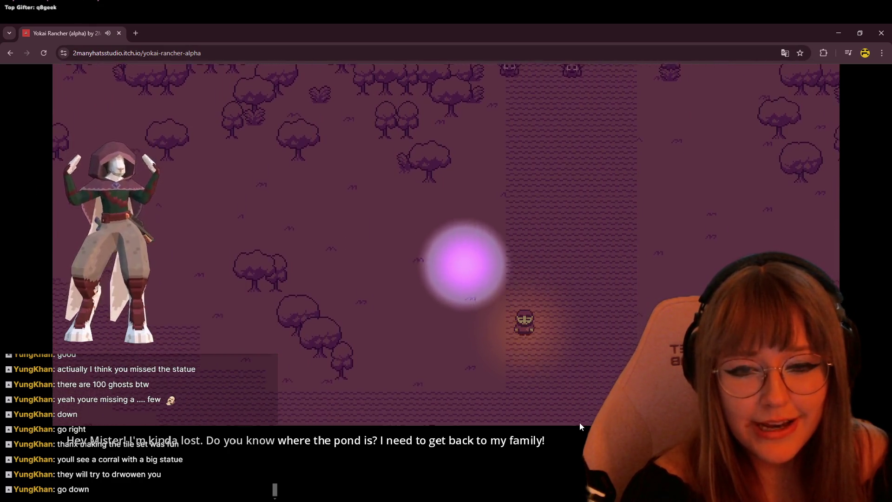
Step: Continue south beside the water path toward the building below
key(Down)
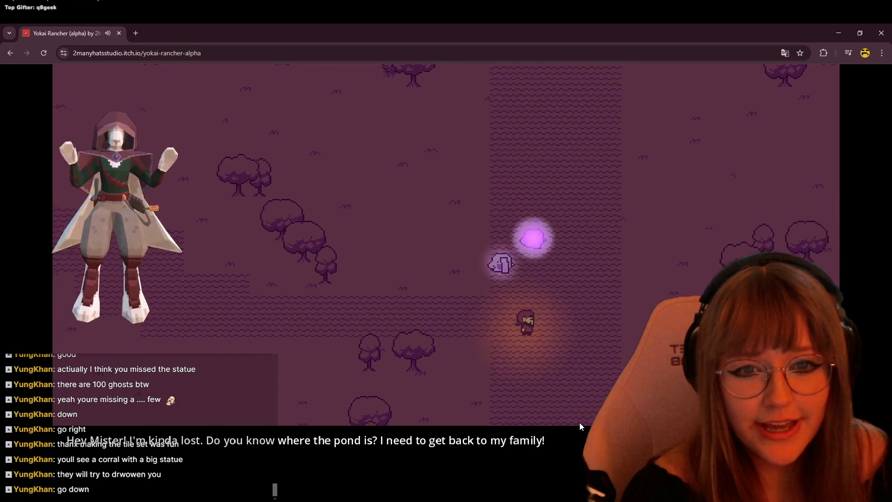
key(Down)
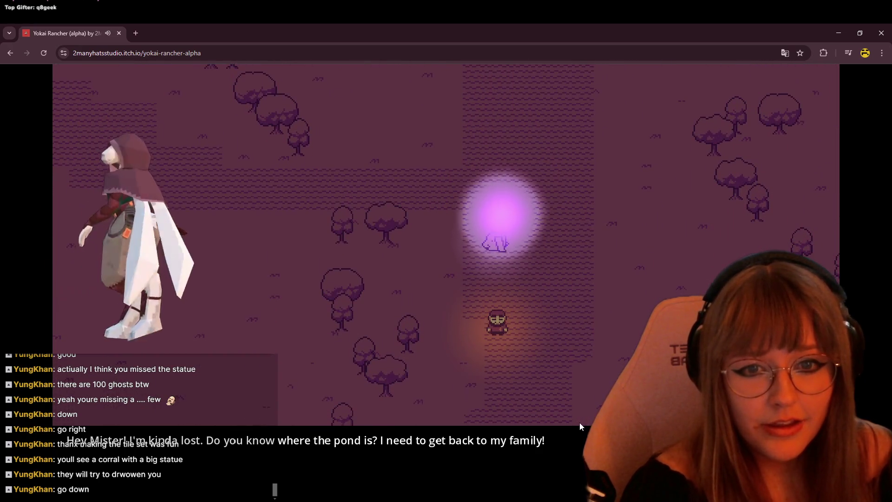
key(Down)
key(Right)
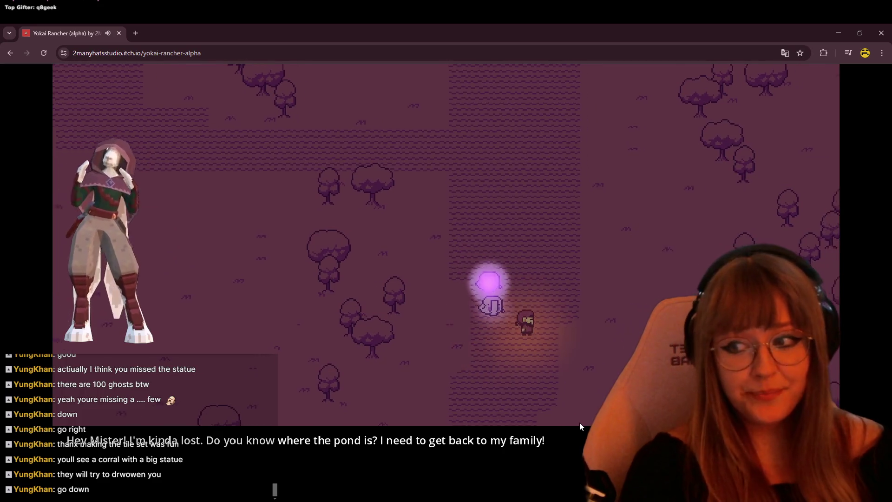
key(Down)
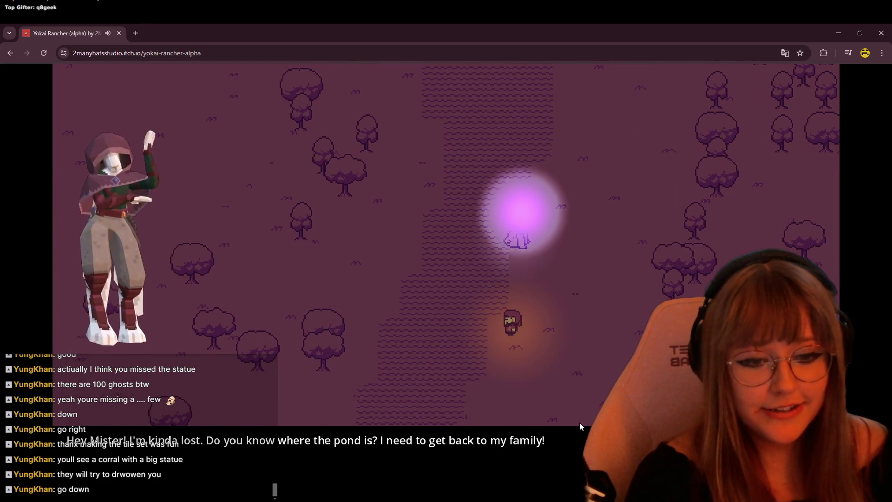
key(Down)
Step: Walk right, then down and left to stand beside the torii gate
key(Right)
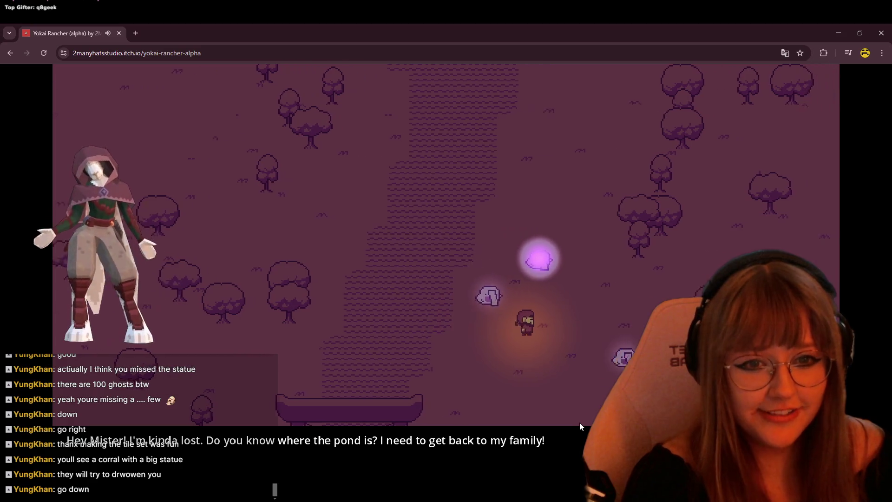
key(Down)
key(Down)
key(Left)
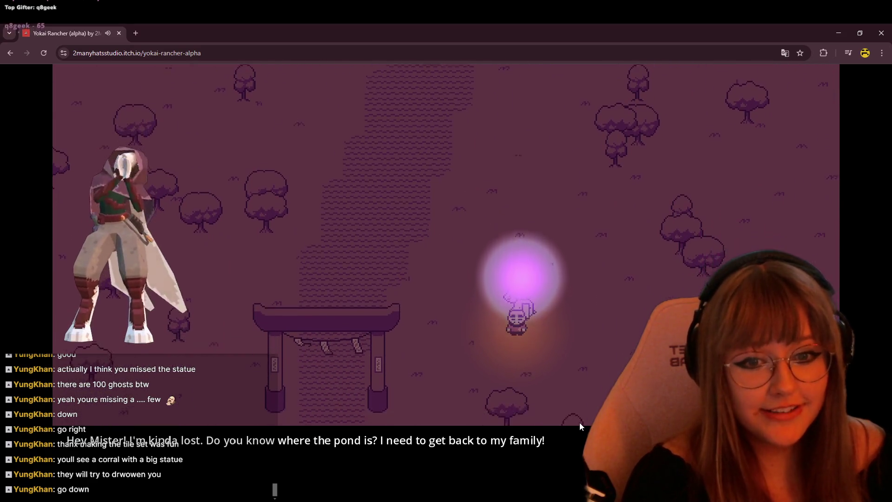
key(Down)
key(Left)
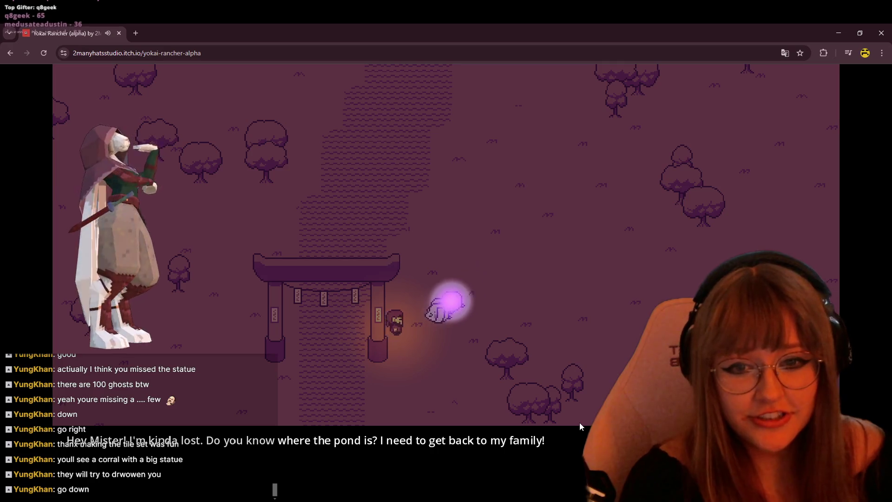
key(Down)
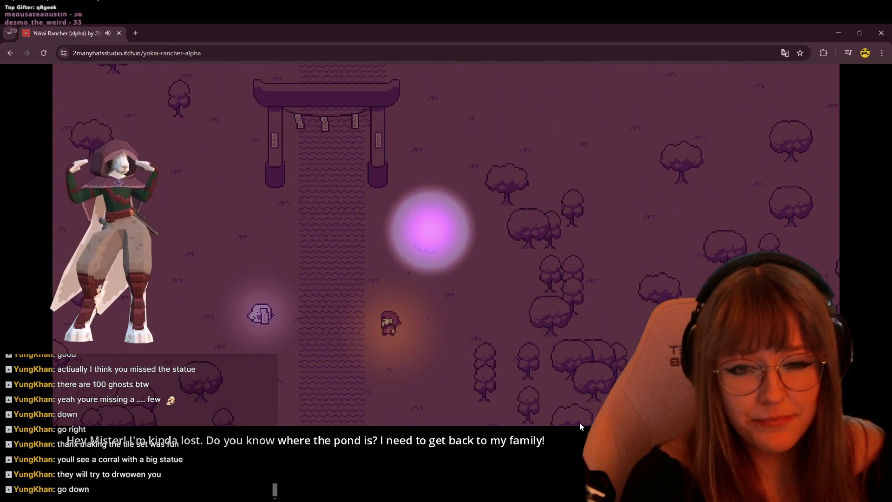
Step: Pass left of the torii gate and continue down the path
key(Left)
key(Down)
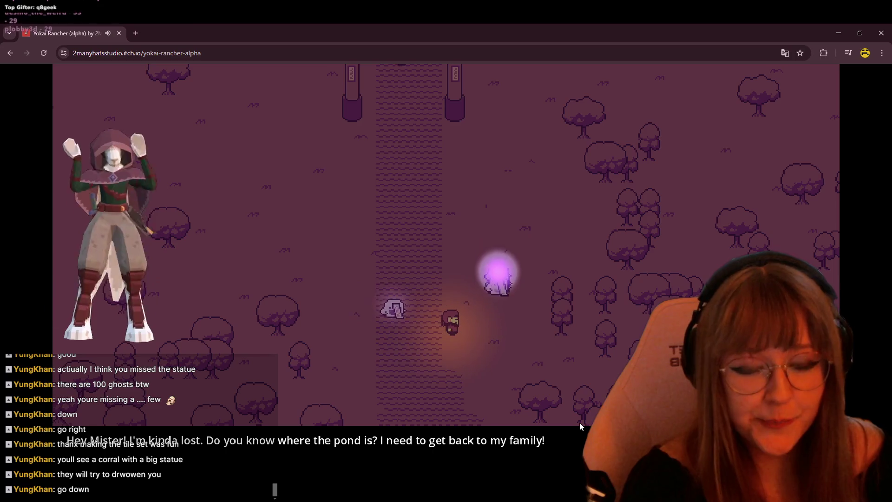
key(Down)
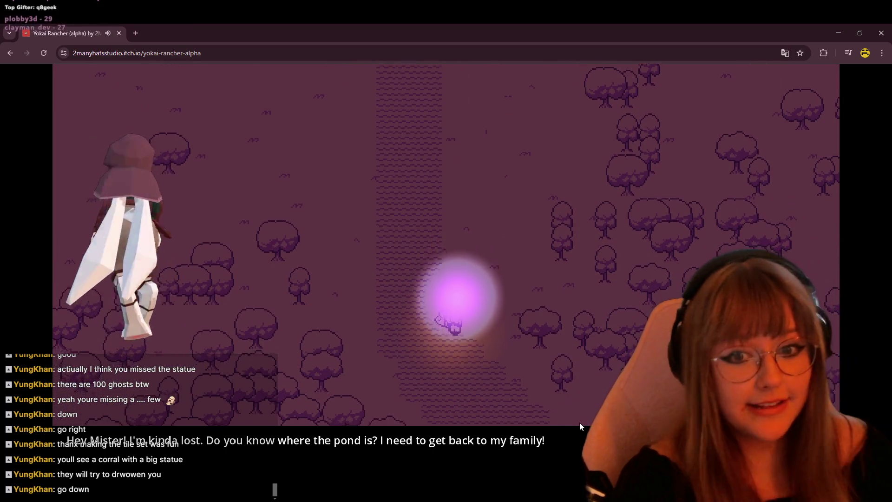
Step: Walk right over to the wandering ghosts' path and head down it
key(Down)
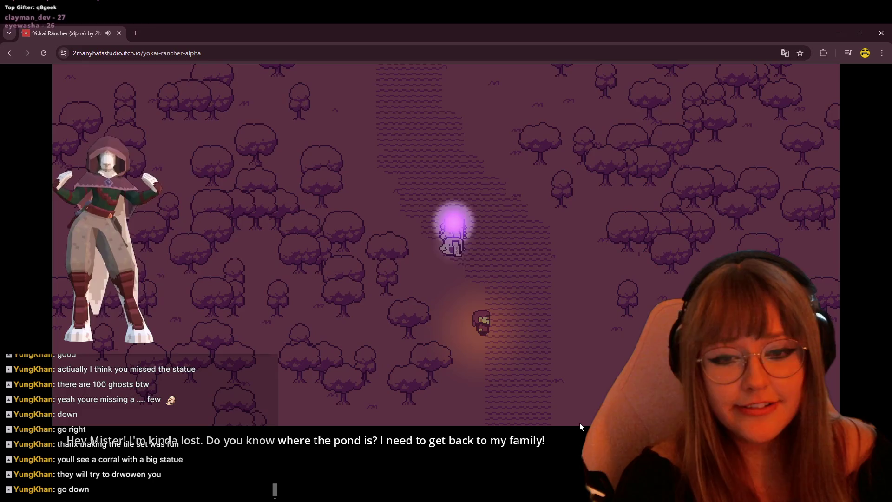
key(Right)
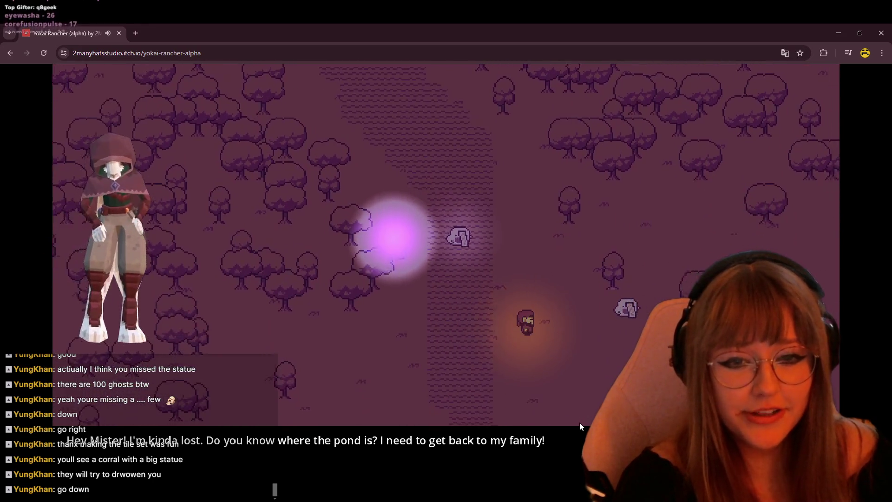
key(Right)
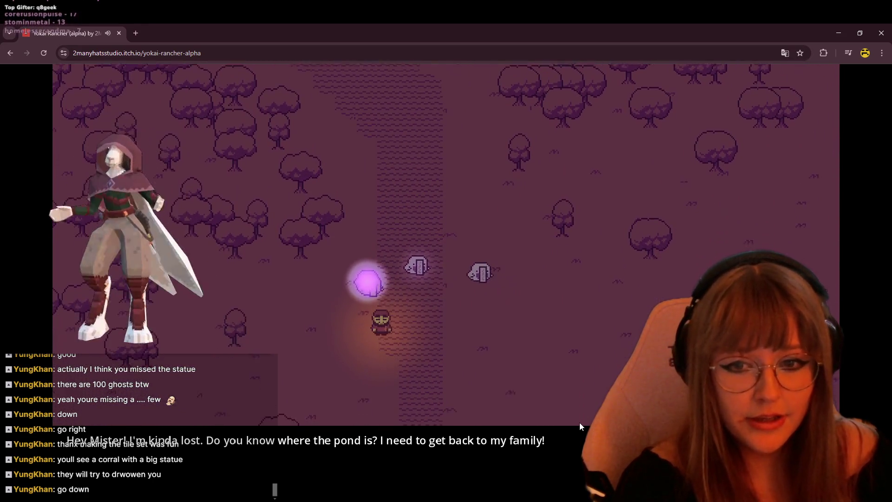
key(Down)
key(Down)
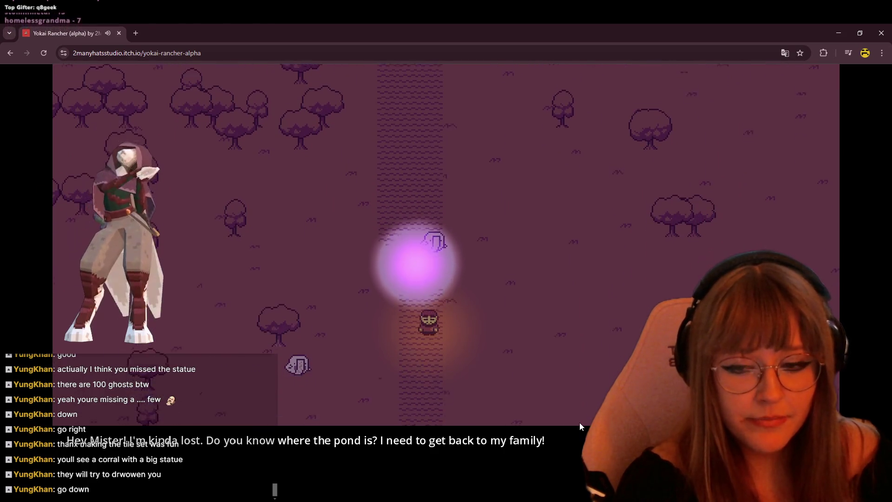
key(Left)
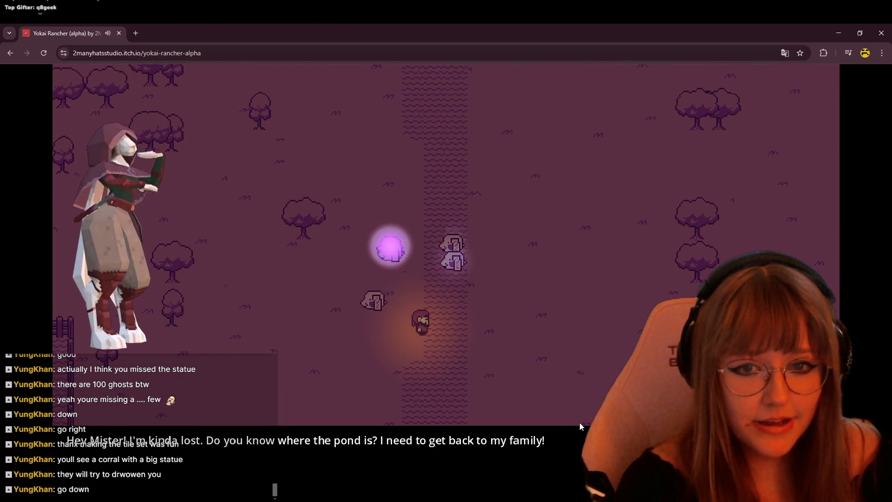
key(Down)
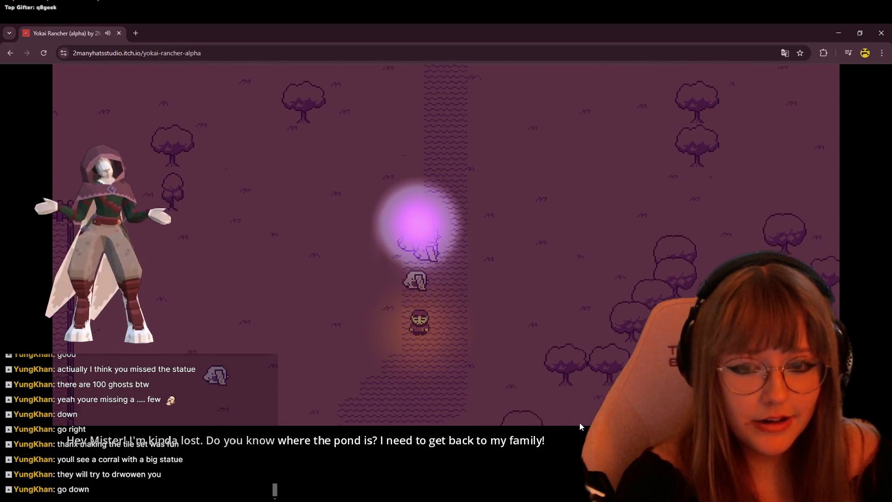
key(Down)
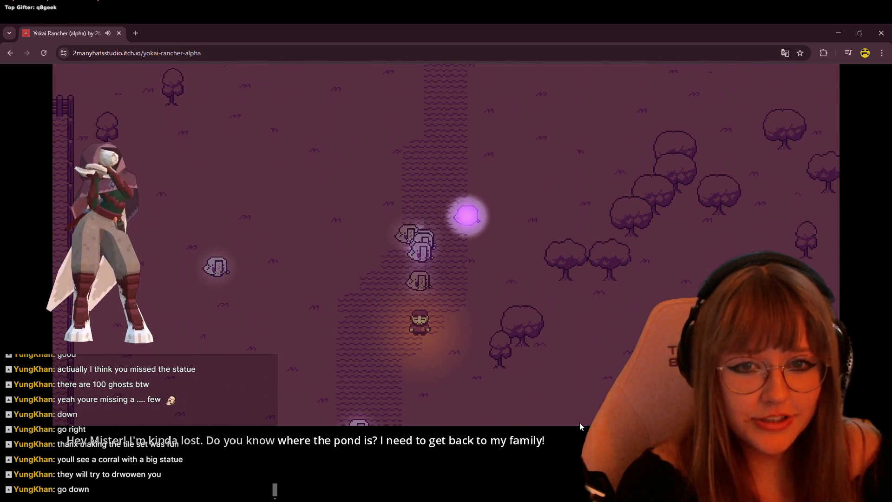
Step: Keep heading down the path, stepping back once for the ghost, then turn left
key(Down)
key(Left)
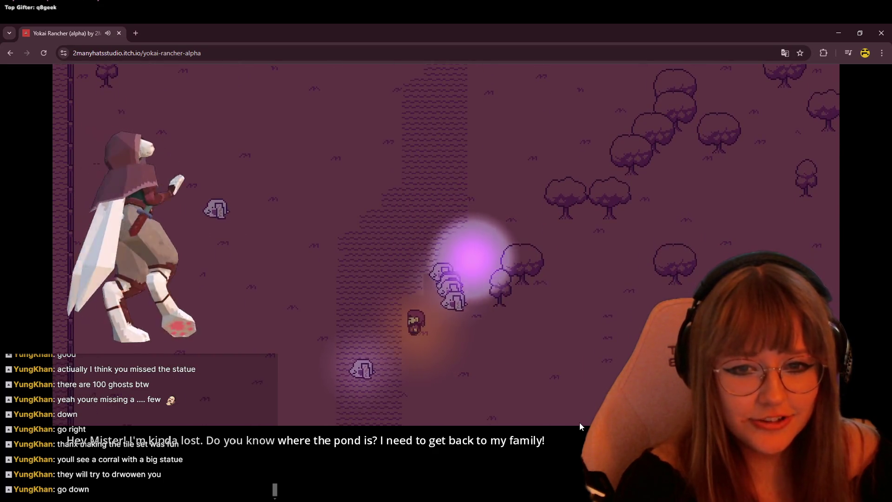
key(Down)
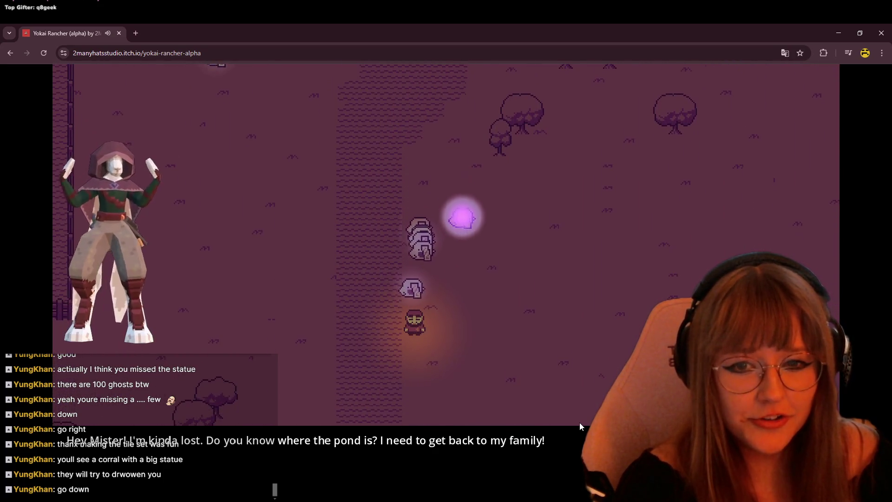
key(Up)
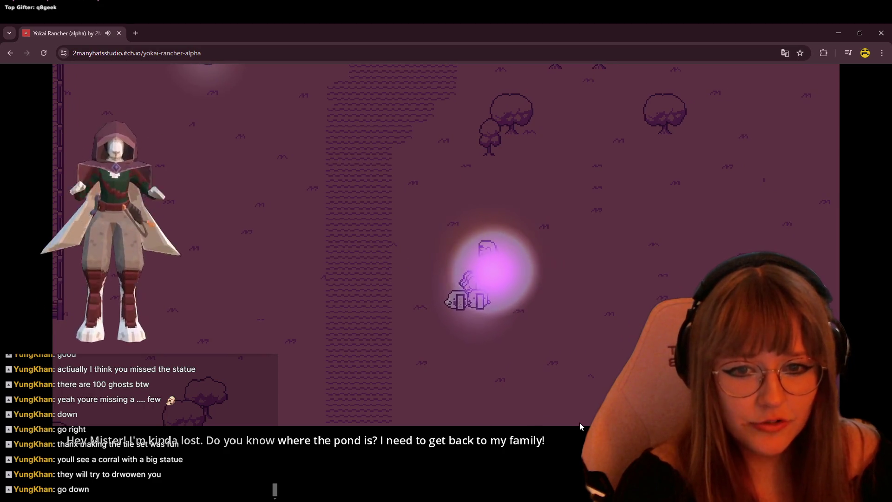
key(Down)
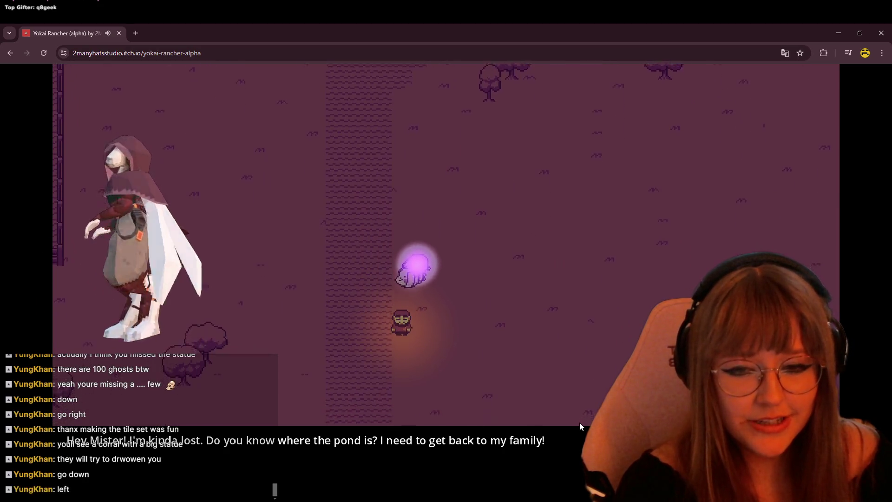
key(Down)
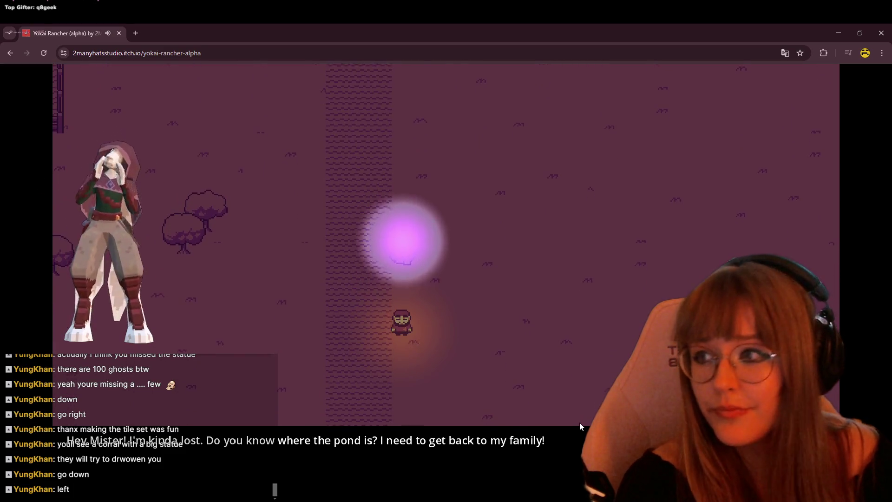
key(Left)
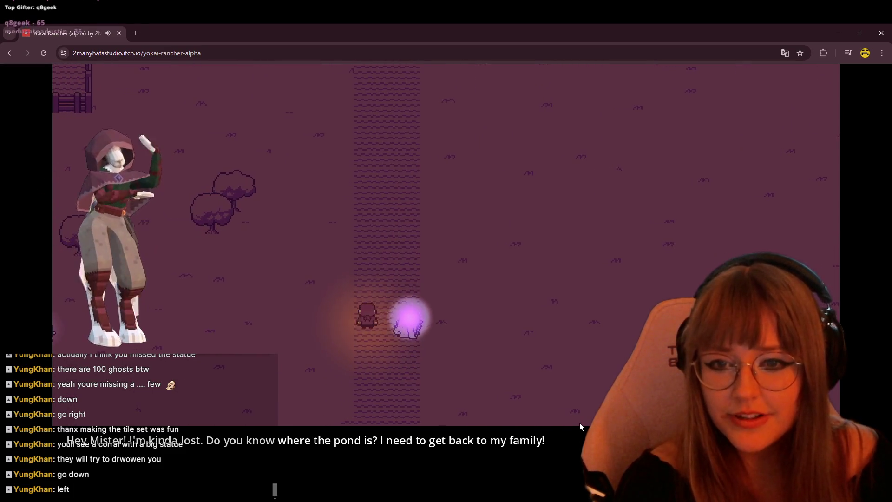
Step: Lead the ghost up and left toward the statue corral
key(Up)
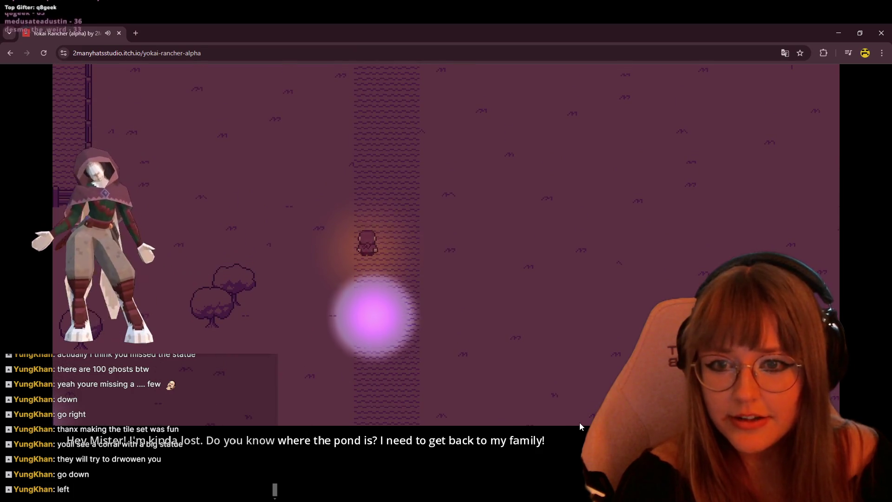
key(Left)
key(Up)
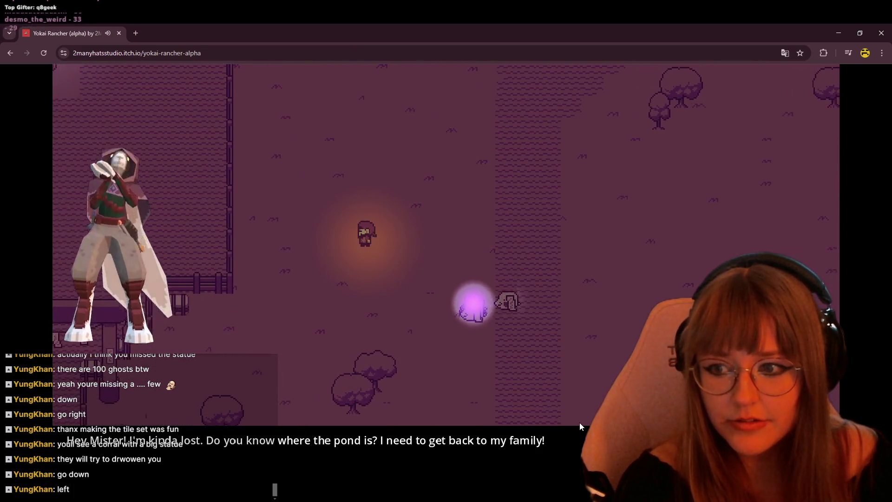
key(Left)
key(Up)
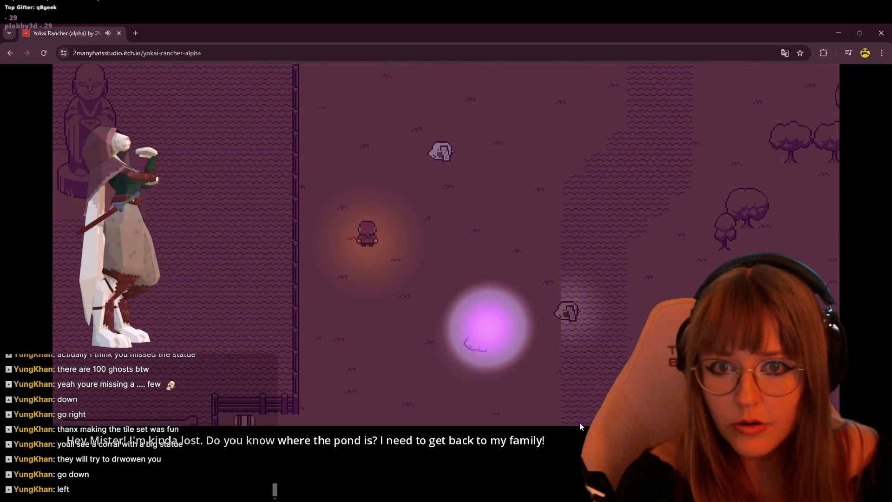
key(Down)
key(Right)
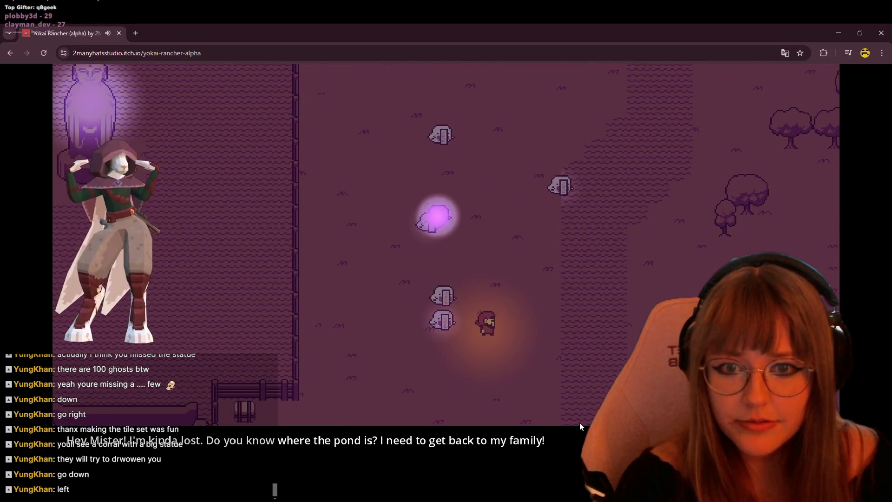
Step: Move among the ghosts near the statue and stop at the wall facing up
key(Up)
key(Left)
key(Up)
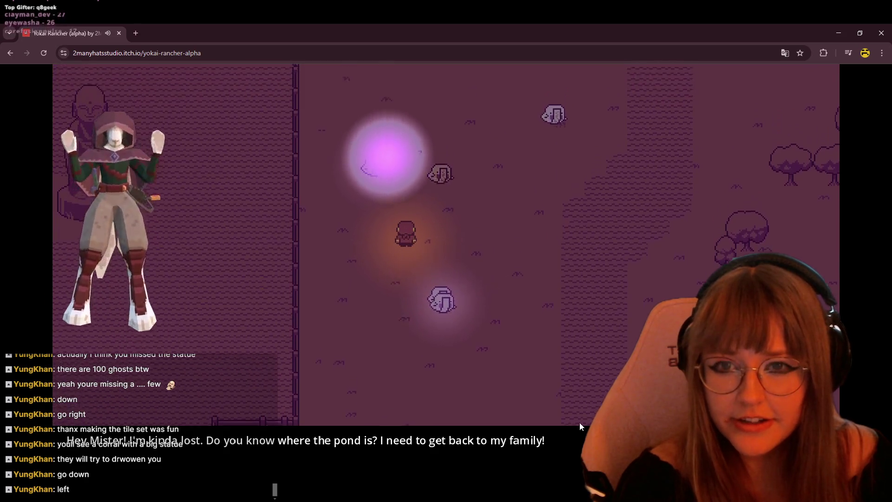
key(Up)
key(Left)
key(Up)
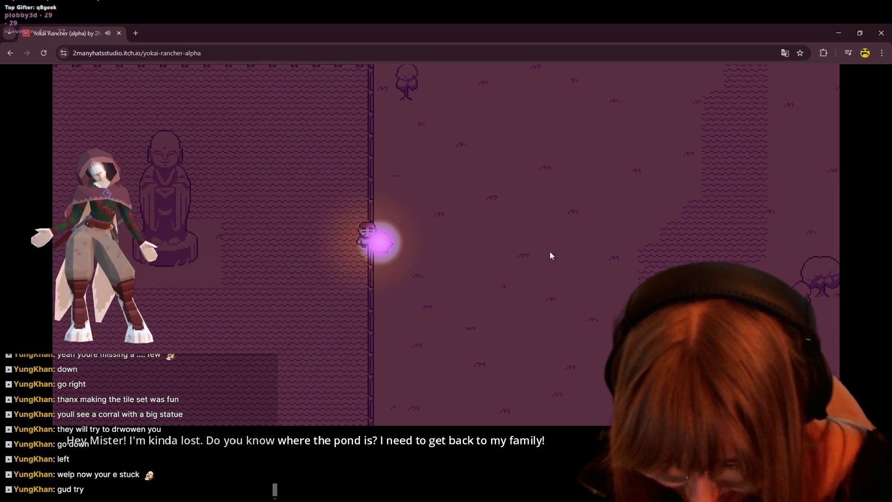
Step: Close the Yokai Rancher browser window to reveal the horse-headed sketches in Clip Studio Paint
click(120, 32)
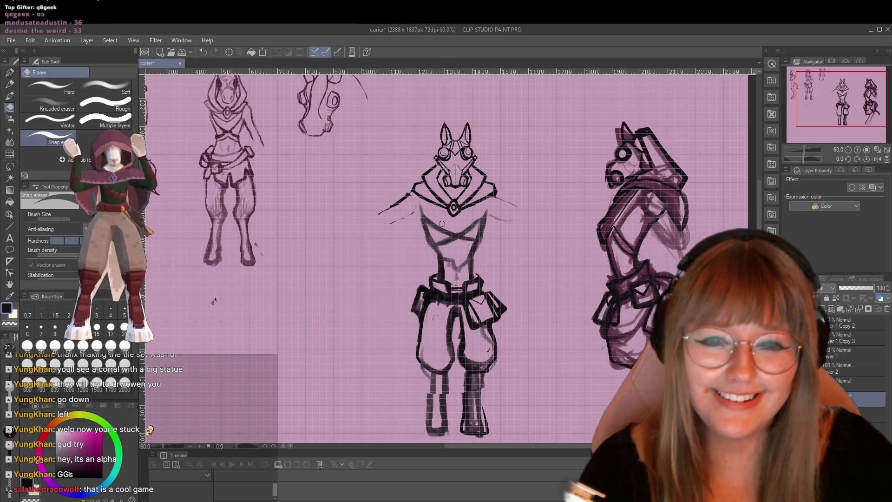
scroll(441, 224, up, 1)
scroll(467, 189, up, 1)
scroll(491, 150, up, 1)
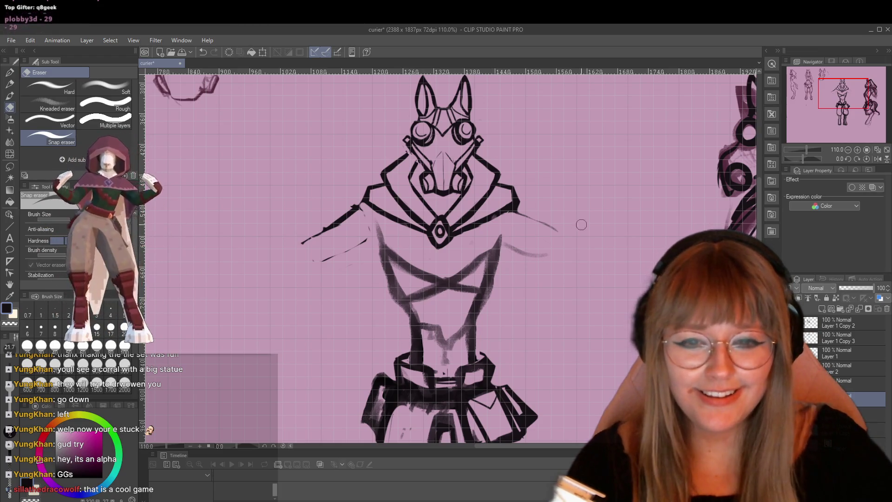
scroll(589, 292, down, 1)
scroll(575, 348, down, 1)
scroll(575, 349, up, 1)
scroll(598, 346, up, 1)
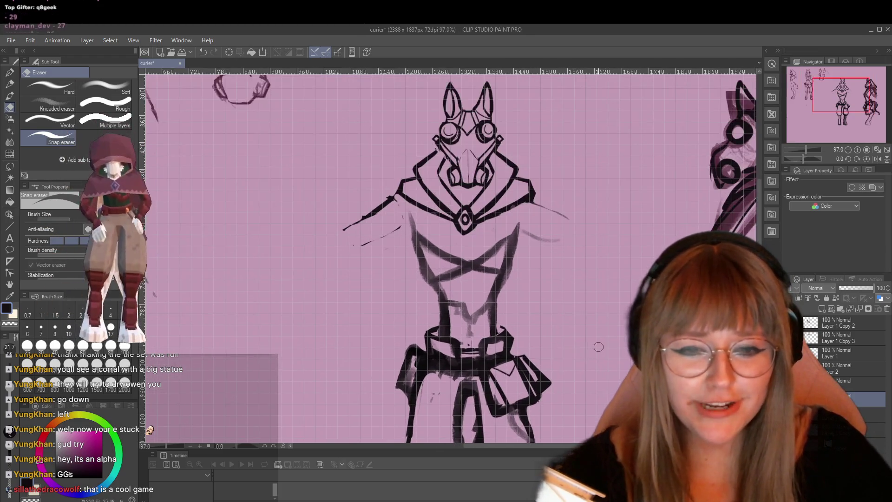
scroll(598, 346, down, 1)
scroll(598, 346, up, 2)
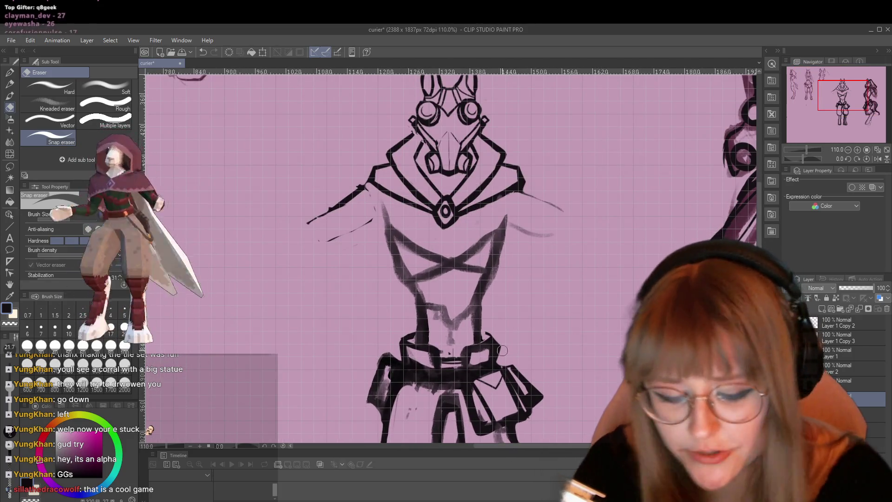
Step: Switch from the Eraser to the Pen tool for inking the horse-headed figure
key(p)
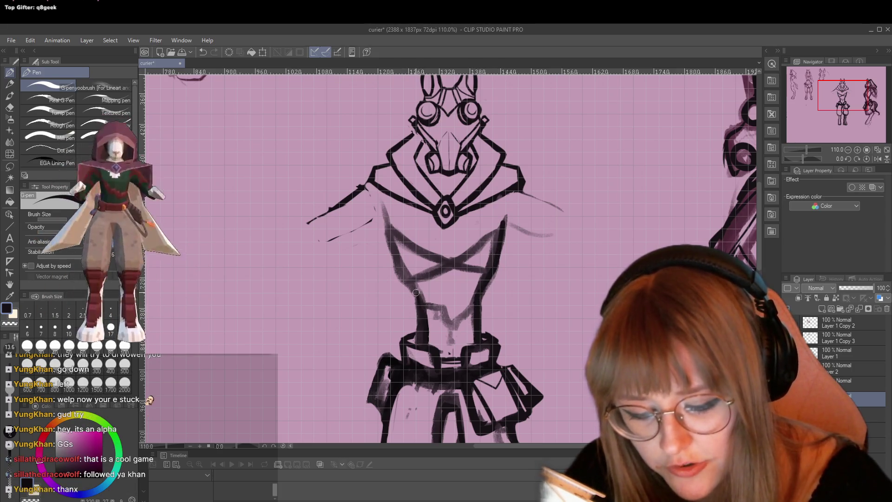
Step: Darken the horse figure's left torso contour with a bolder pen stroke
drag(385, 238, 390, 251)
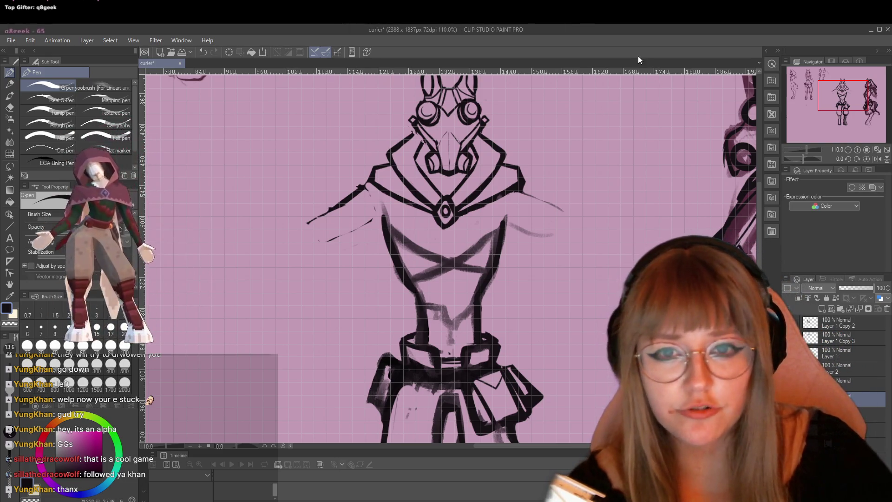
scroll(627, 98, down, 1)
scroll(606, 108, down, 2)
scroll(593, 116, down, 1)
scroll(593, 117, down, 1)
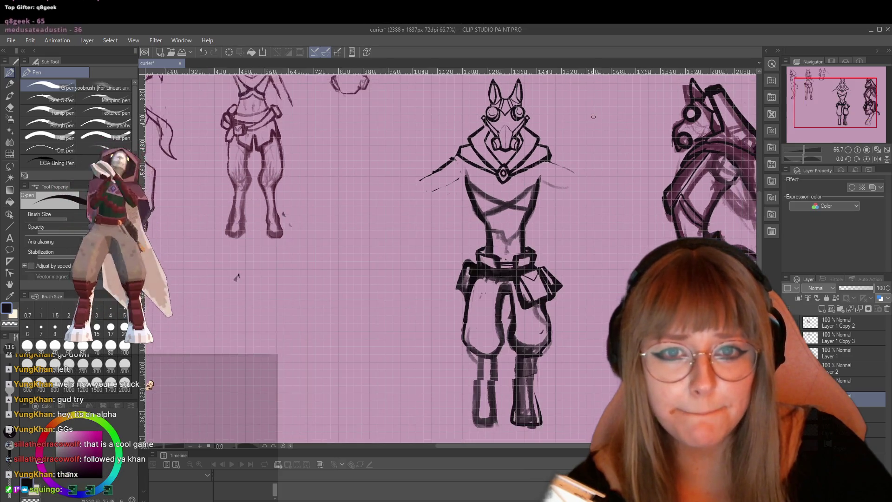
scroll(595, 119, up, 1)
scroll(597, 120, up, 1)
scroll(601, 121, down, 2)
scroll(604, 121, down, 1)
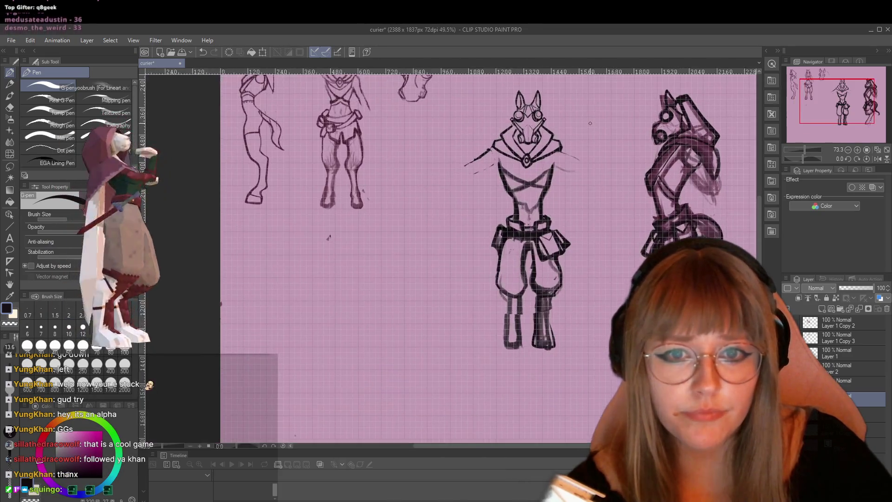
scroll(614, 119, up, 1)
scroll(626, 119, up, 1)
scroll(638, 117, up, 2)
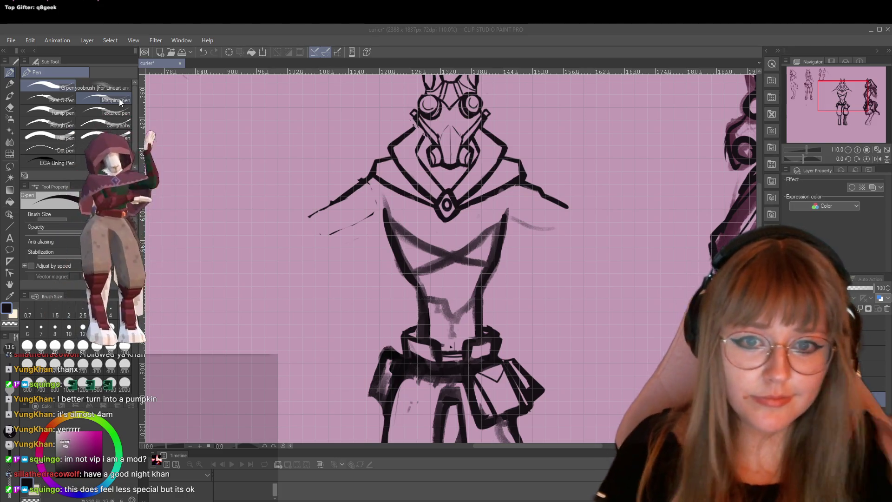
scroll(411, 268, down, 2)
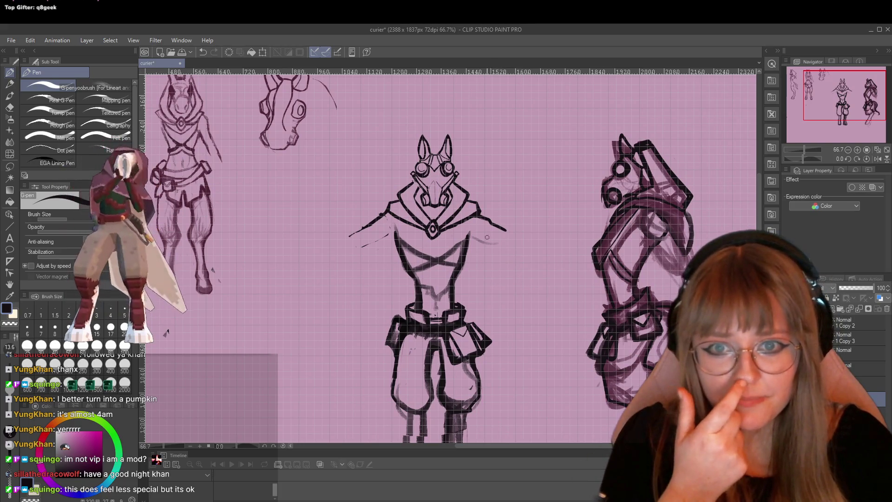
scroll(449, 197, up, 1)
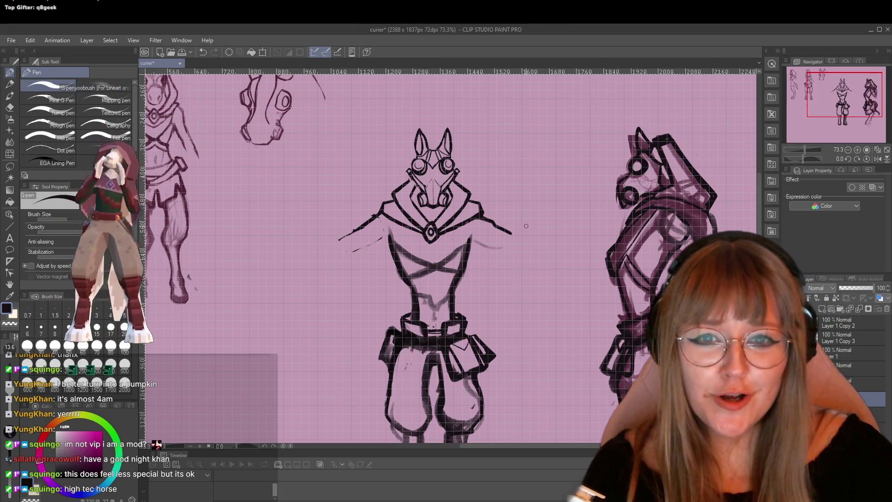
scroll(526, 226, up, 1)
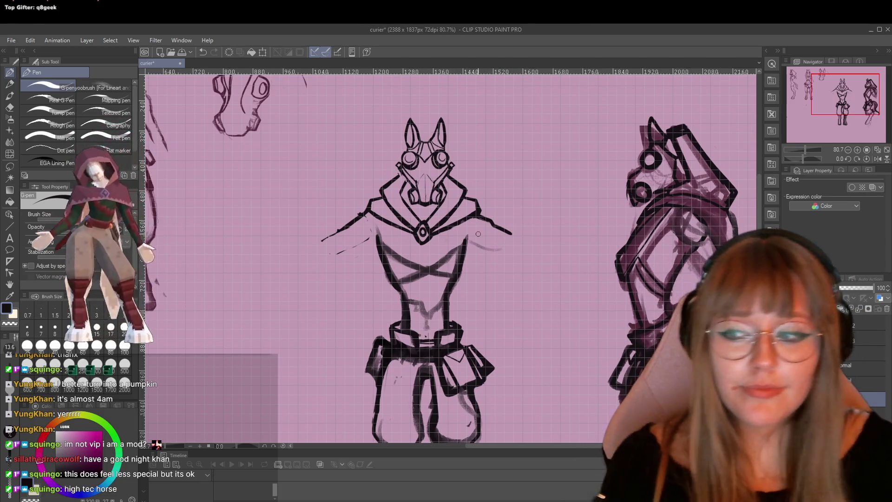
scroll(453, 235, down, 1)
scroll(456, 286, up, 1)
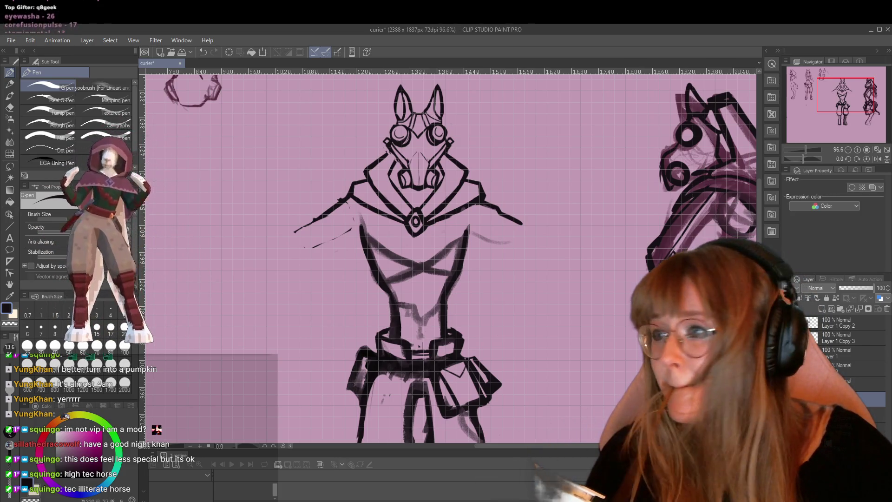
scroll(417, 251, down, 2)
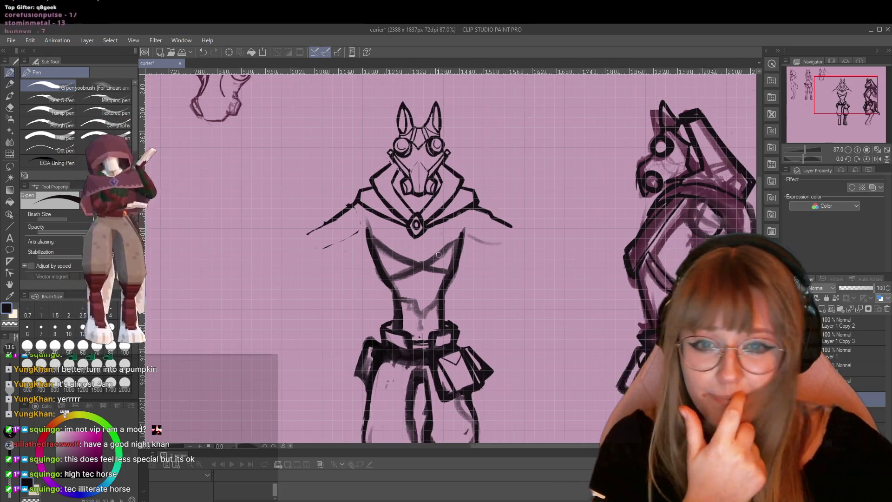
scroll(417, 251, down, 1)
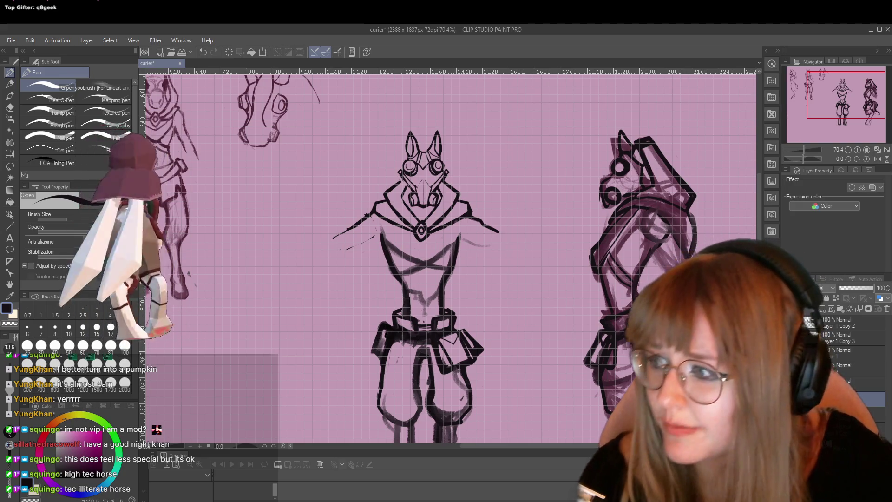
Step: Drag the Twitch stream browser window in over the Clip Studio canvas
drag(181, 189, 483, 110)
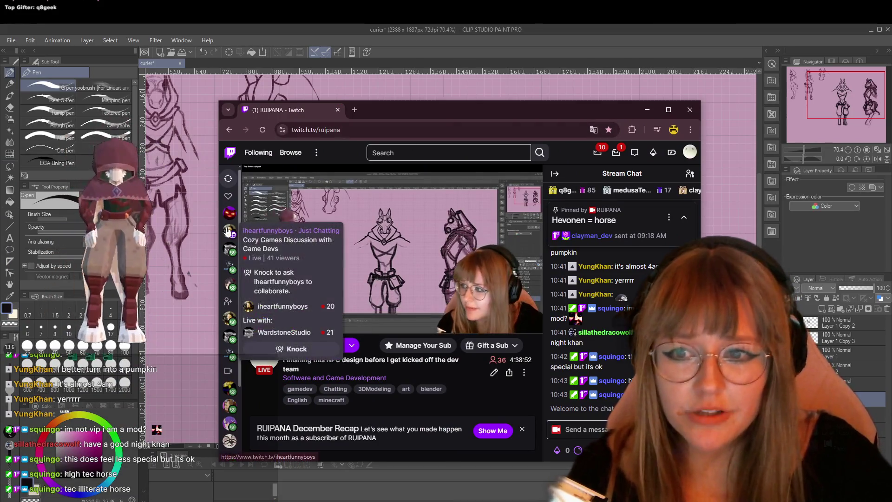
mouse_move(229, 285)
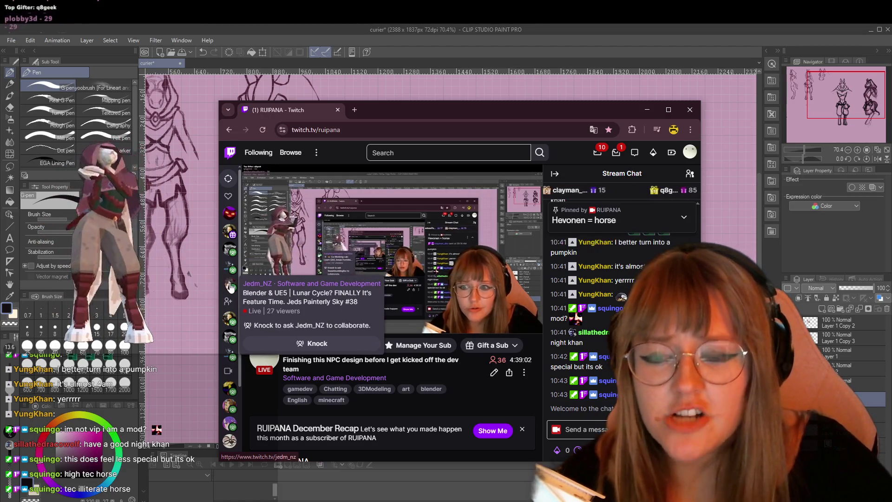
scroll(234, 307, down, 1)
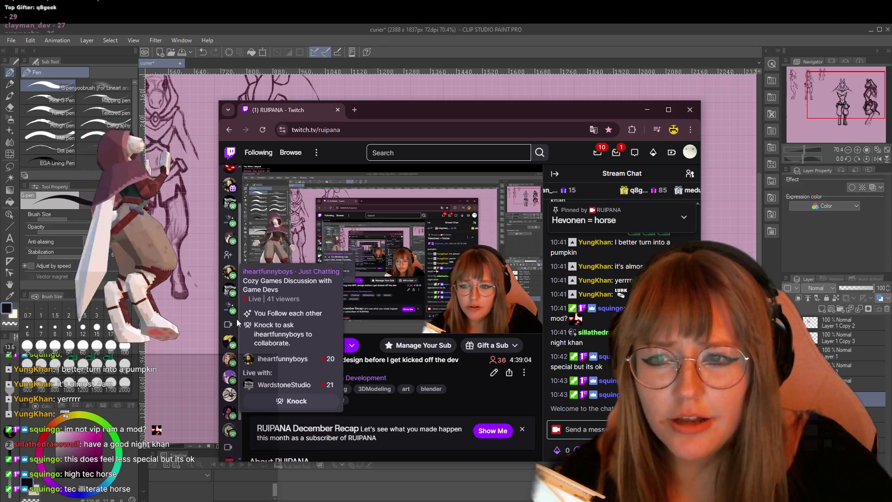
scroll(232, 306, down, 1)
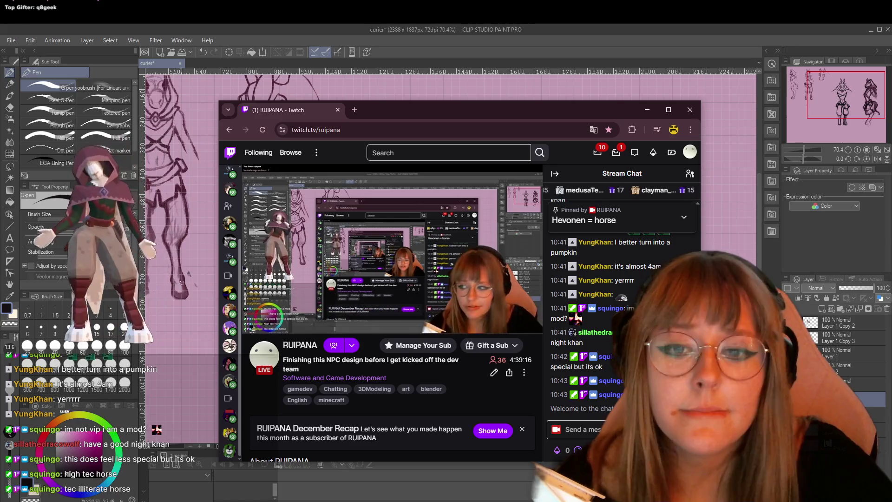
scroll(241, 275, up, 2)
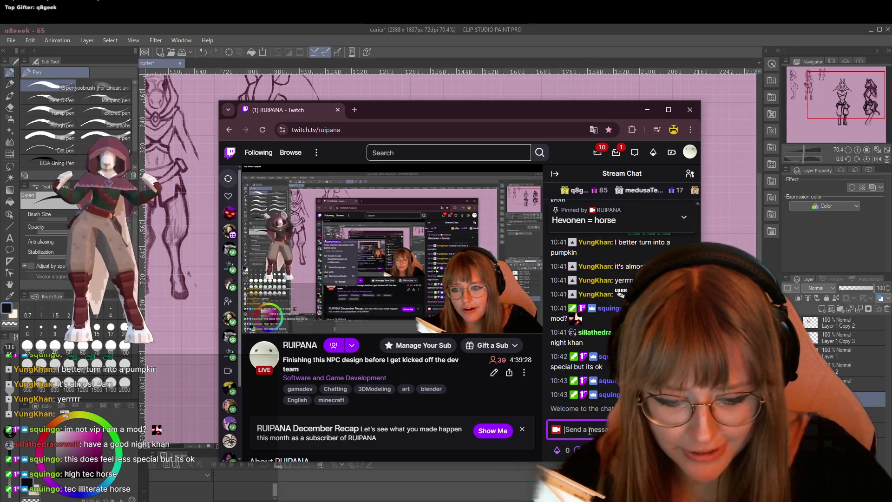
text(/raid)
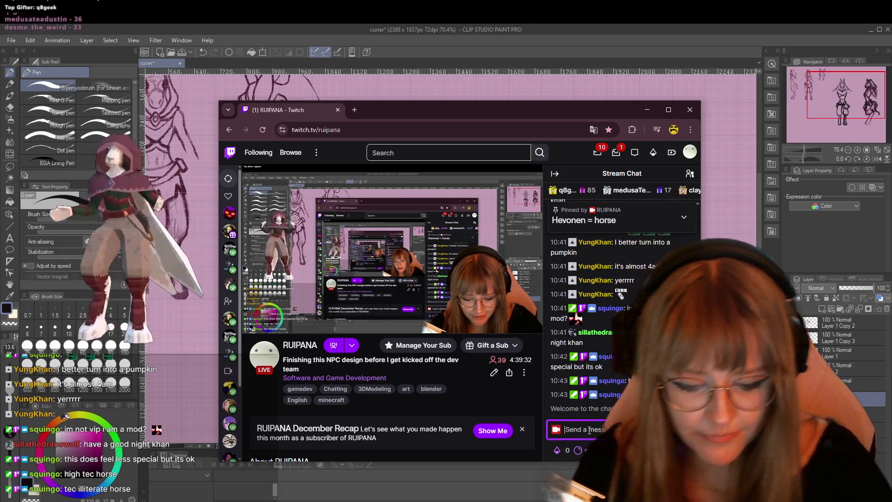
Step: Send the /raid command in chat to start the raid countdown to the target channel
key(Return)
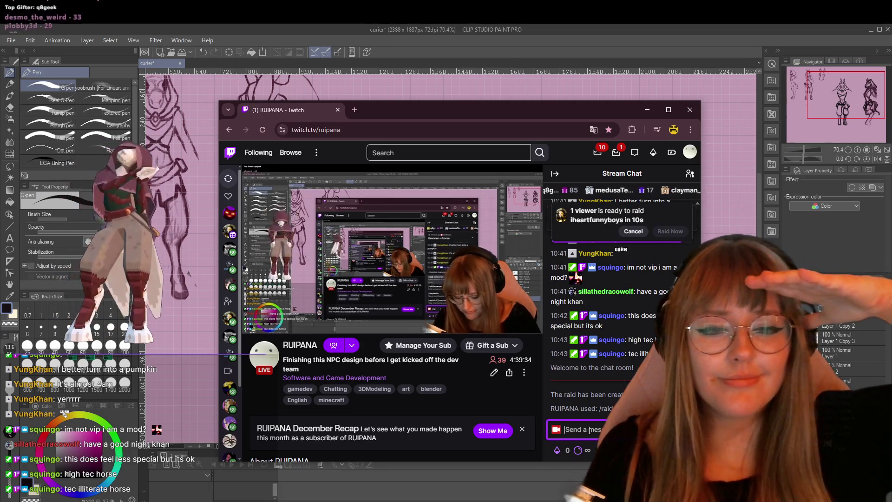